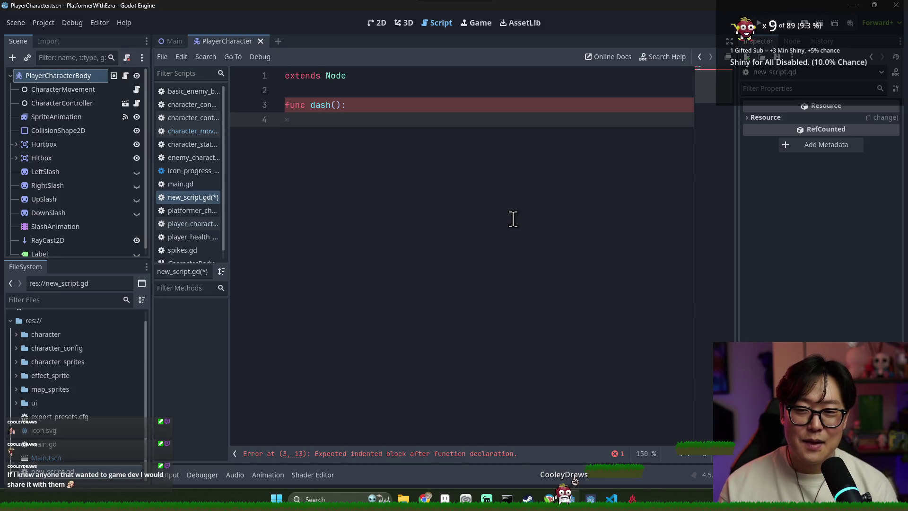
- Write var dash = Dash.new() in dash(), fixing the misspelled Dash class name
{"action": "type", "text": "dahs."}
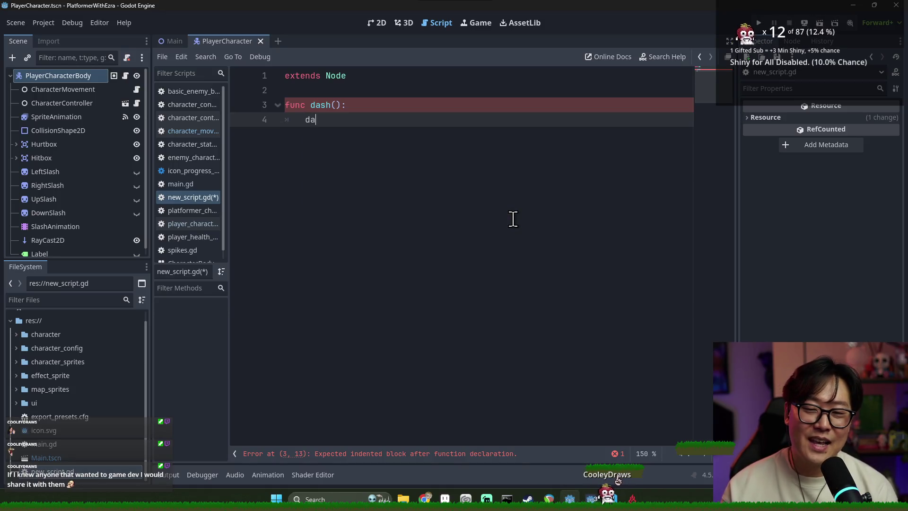
{"action": "type", "text": "new()"}
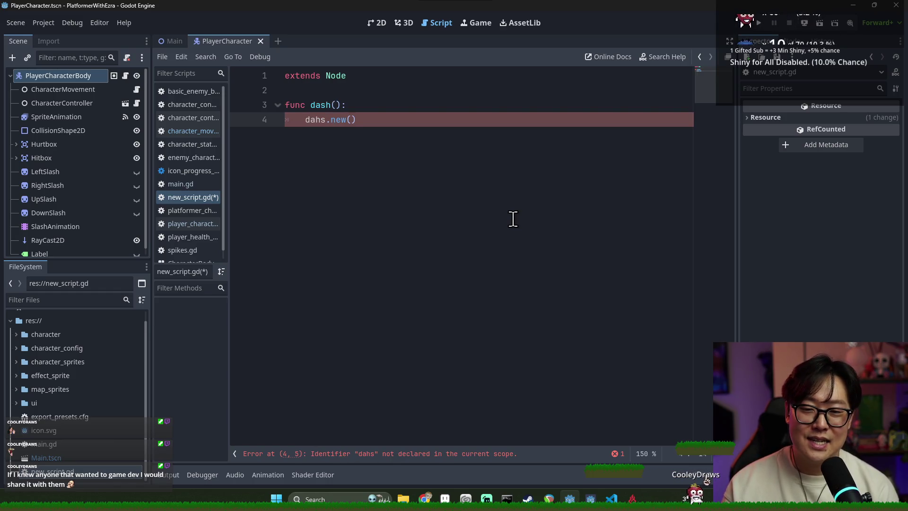
{"action": "key", "text": "Return"}
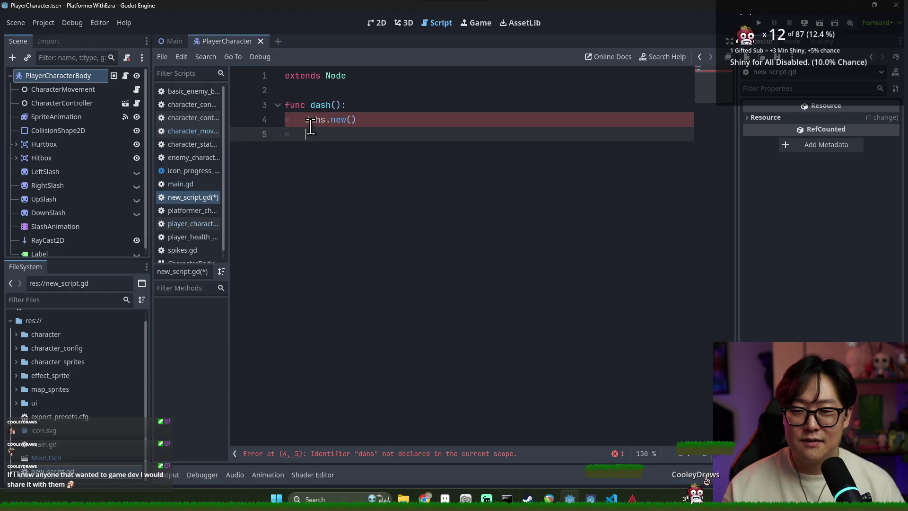
{"action": "key", "text": "Up"}
{"action": "type", "text": "v"}
{"action": "type", "text": "D"}
{"action": "key", "text": "Delete"}
{"action": "key", "text": "Delete"}
{"action": "key", "text": "Delete"}
{"action": "type", "text": "ash"}
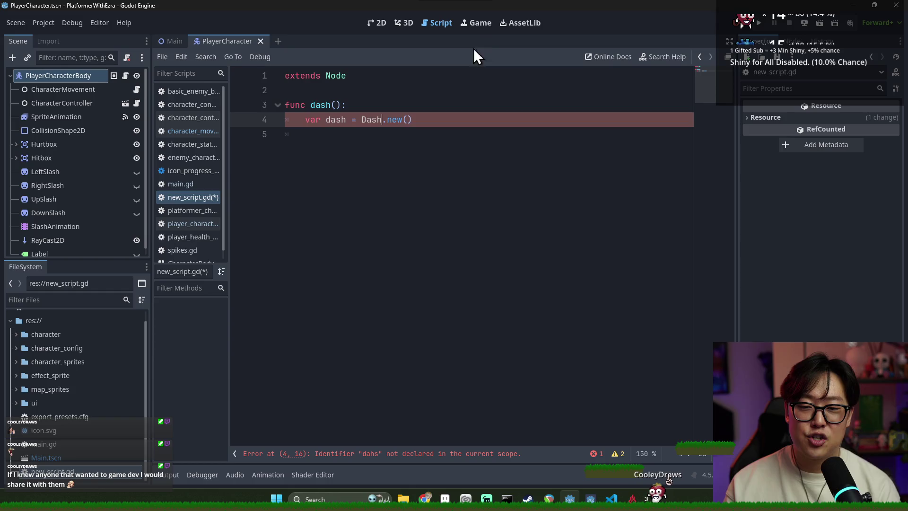
{"action": "key", "text": "Escape"}
- Add dash.speed = 1000 and dash.animation_cancel_frame = 100 lines, then review the function
{"action": "left_click", "coordinate": [356, 141]}
{"action": "type", "text": "dash."}
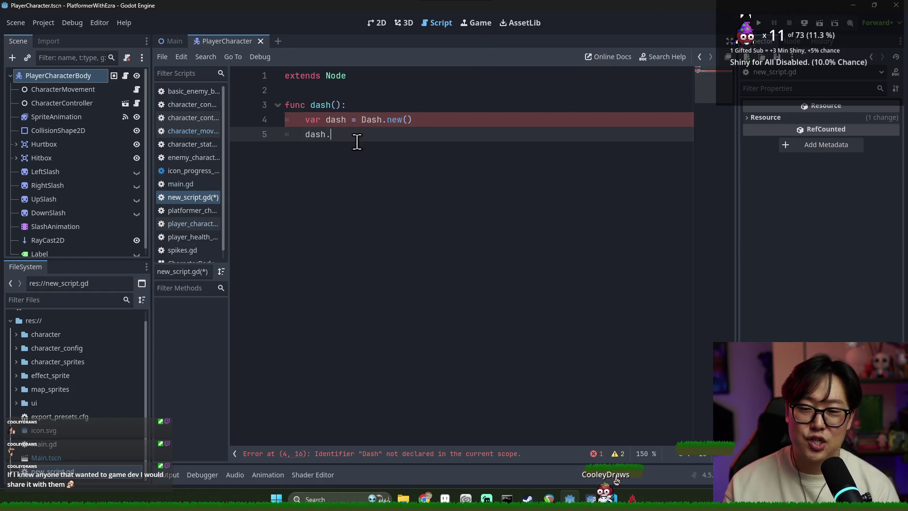
{"action": "type", "text": "speed = 1000"}
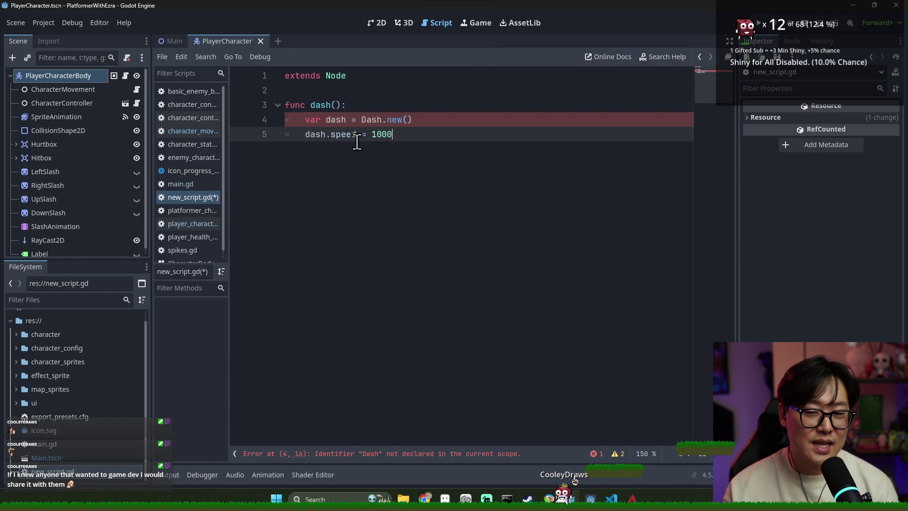
{"action": "key", "text": "Return"}
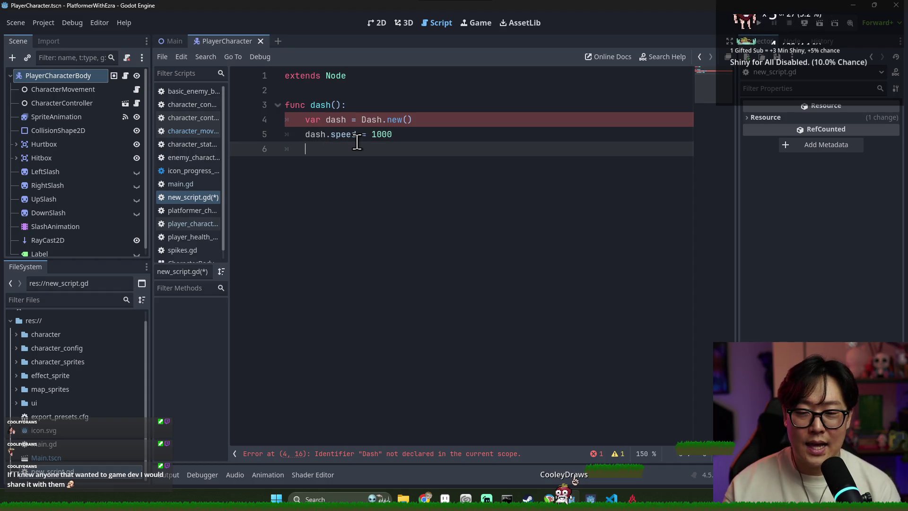
{"action": "key", "text": "BackSpace"}
{"action": "key", "text": "BackSpace"}
{"action": "key", "text": "BackSpace"}
{"action": "type", "text": "dash.animation_"}
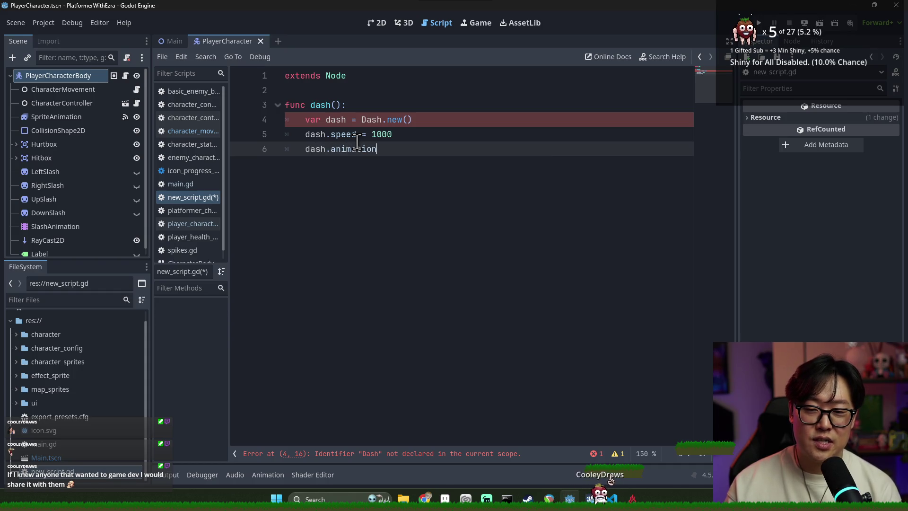
{"action": "type", "text": "cancel_frame ="}
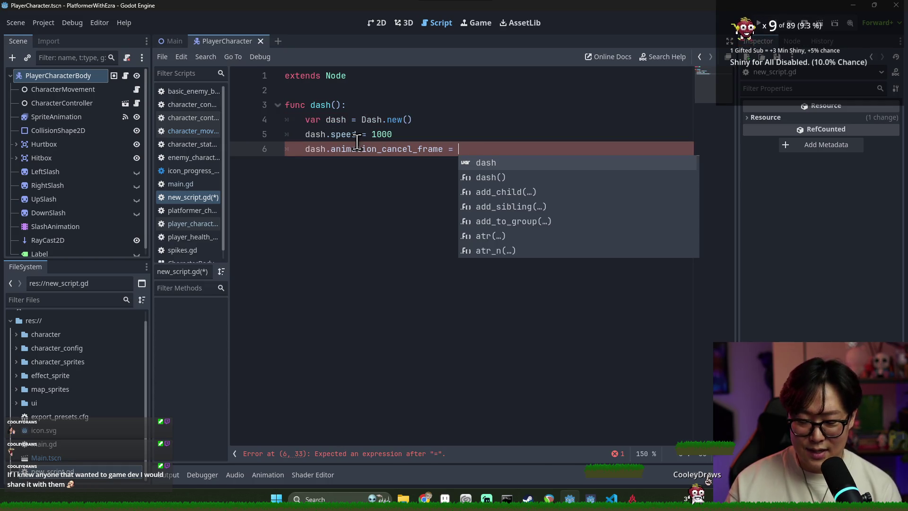
{"action": "type", "text": "100"}
{"action": "key", "text": "Return"}
{"action": "mouse_move", "coordinate": [517, 178]}
{"action": "left_mouse_down"}
{"action": "mouse_move", "coordinate": [427, 134]}
{"action": "mouse_move", "coordinate": [288, 105]}
{"action": "left_mouse_up"}
{"action": "left_click", "coordinate": [388, 193]}
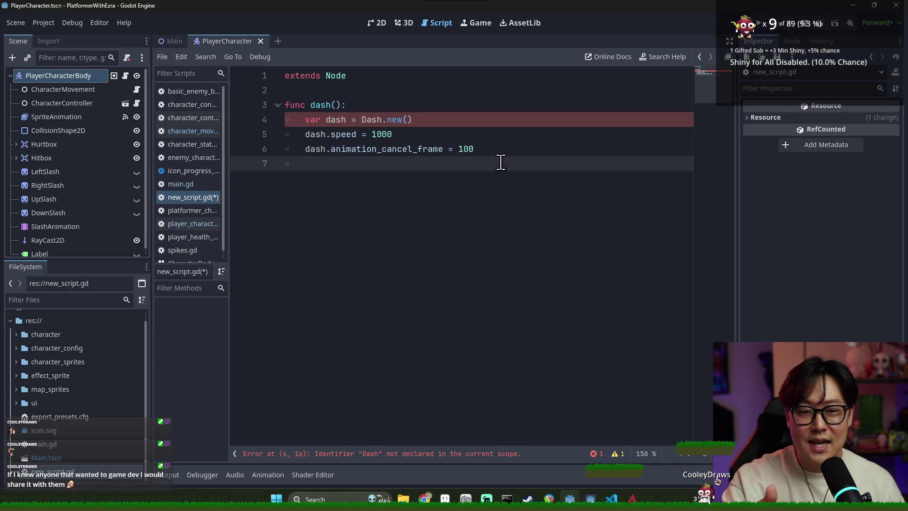
{"action": "double_click", "coordinate": [424, 148]}
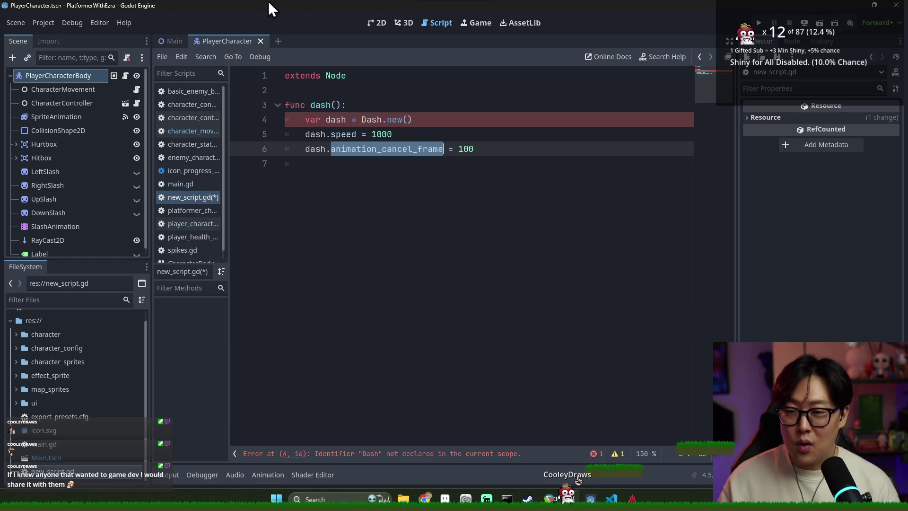
{"action": "left_click", "coordinate": [429, 181]}
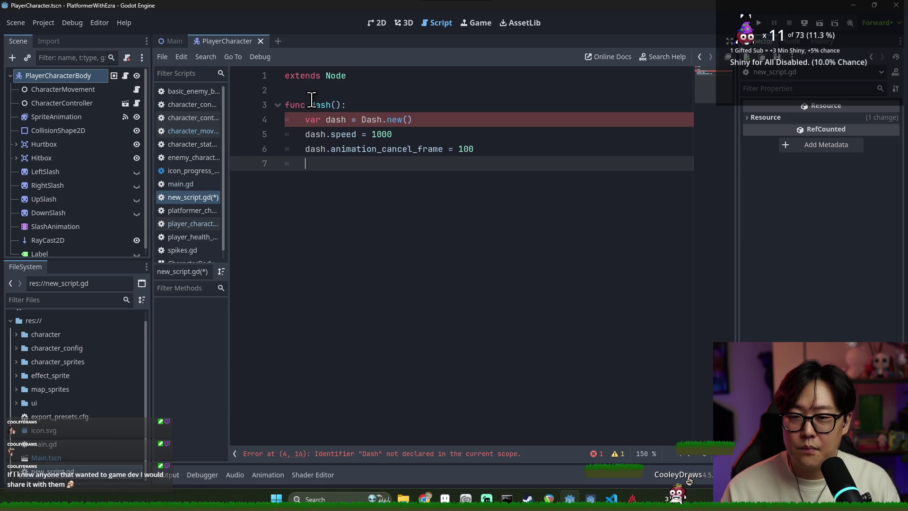
{"action": "key", "text": "BackSpace"}
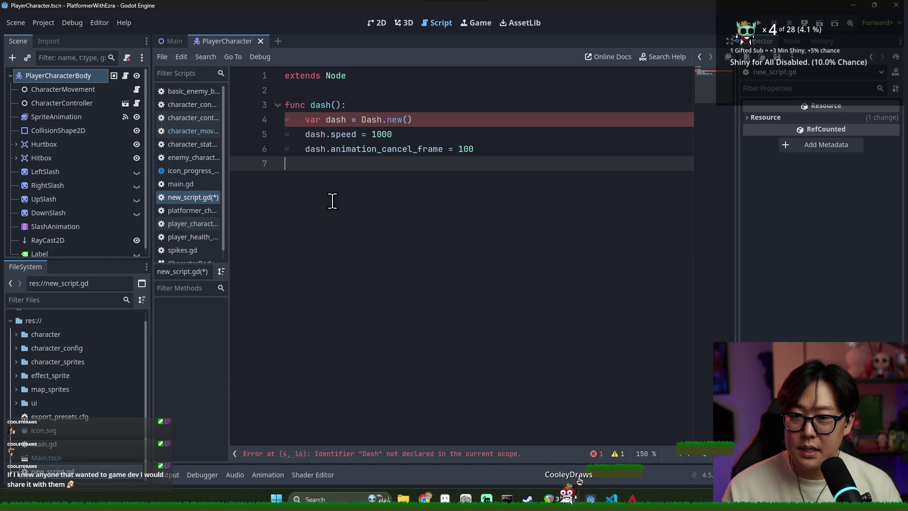
{"action": "key", "text": "ctrl+w"}
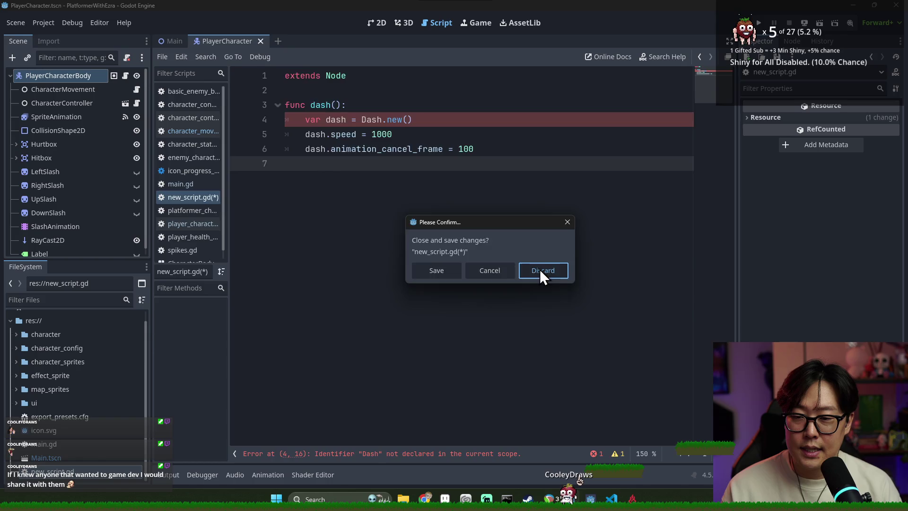
- Discard unsaved changes to new_script.gd and delete it from the project
{"action": "left_click", "coordinate": [540, 268]}
{"action": "right_click", "coordinate": [60, 476]}
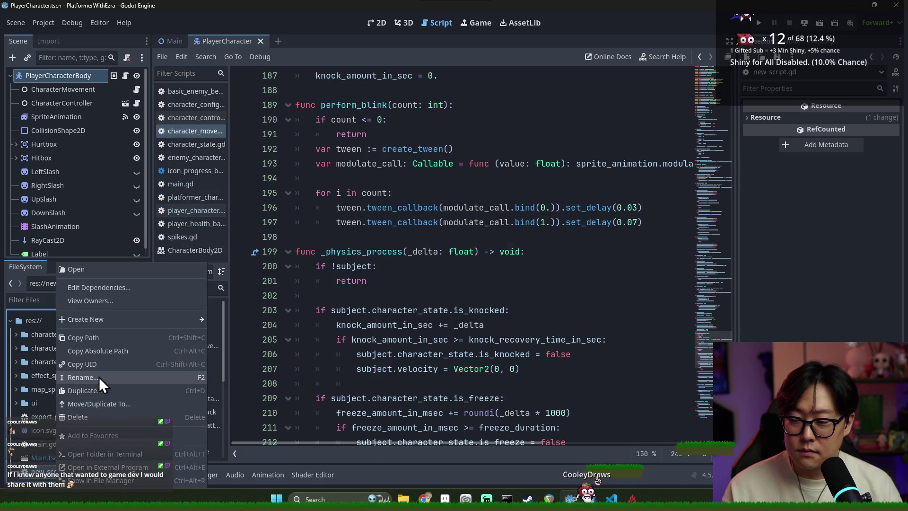
{"action": "left_click", "coordinate": [81, 416]}
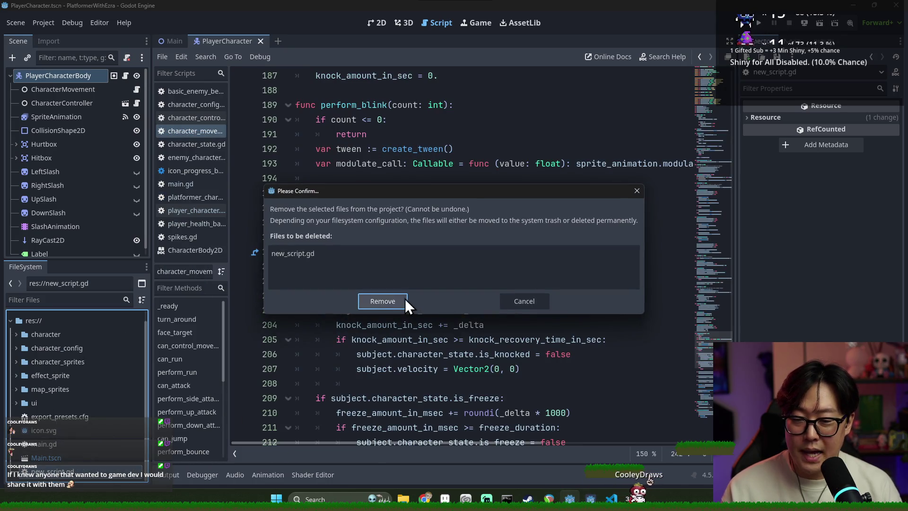
{"action": "left_click", "coordinate": [380, 310]}
- Show the Main scene's main.gd restart script and launch the game in debug
{"action": "left_click_drag", "start_coordinate": [303, 236], "coordinate": [509, 247]}
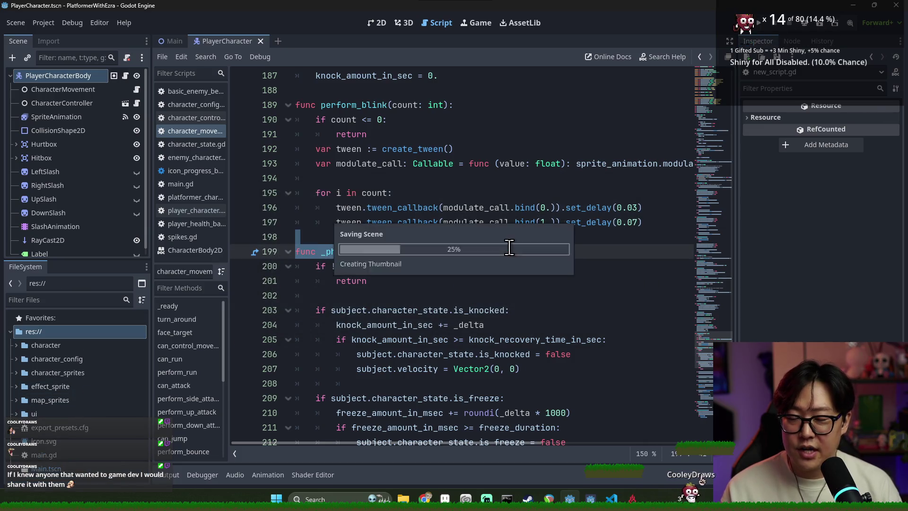
{"action": "scroll", "coordinate": [598, 282], "scroll_direction": "up", "scroll_amount": 20}
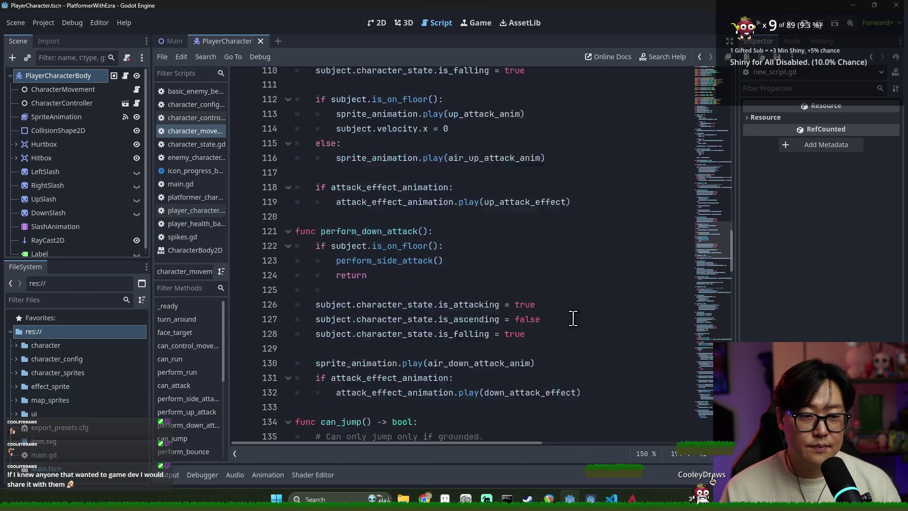
{"action": "scroll", "coordinate": [543, 280], "scroll_direction": "up", "scroll_amount": 20}
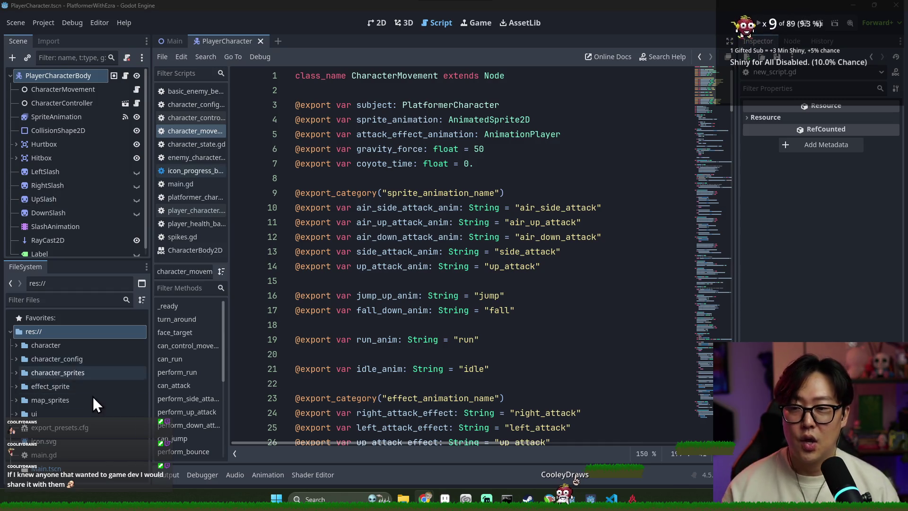
{"action": "left_click", "coordinate": [168, 46]}
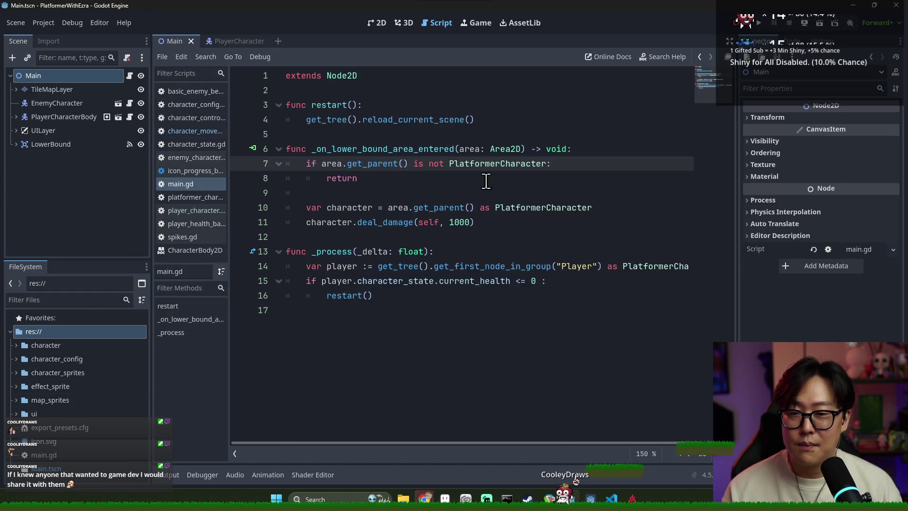
{"action": "left_click", "coordinate": [450, 296]}
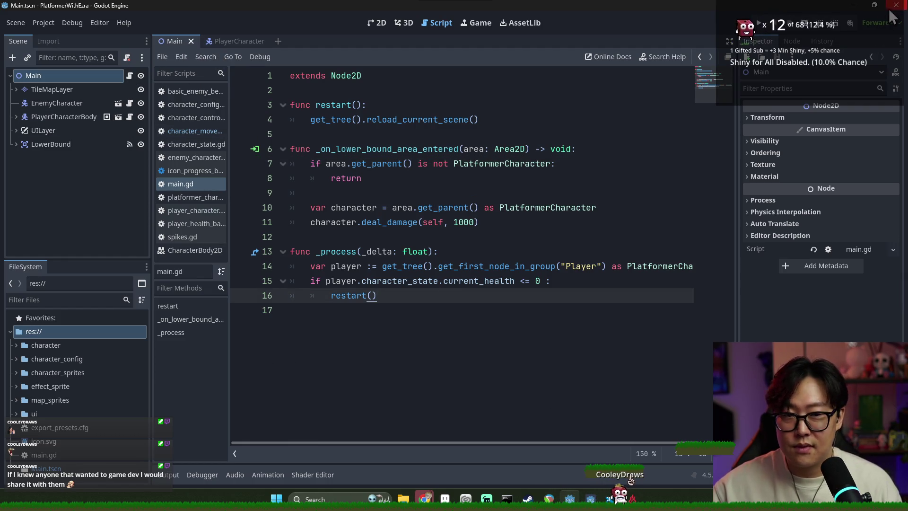
{"action": "left_click", "coordinate": [819, 23]}
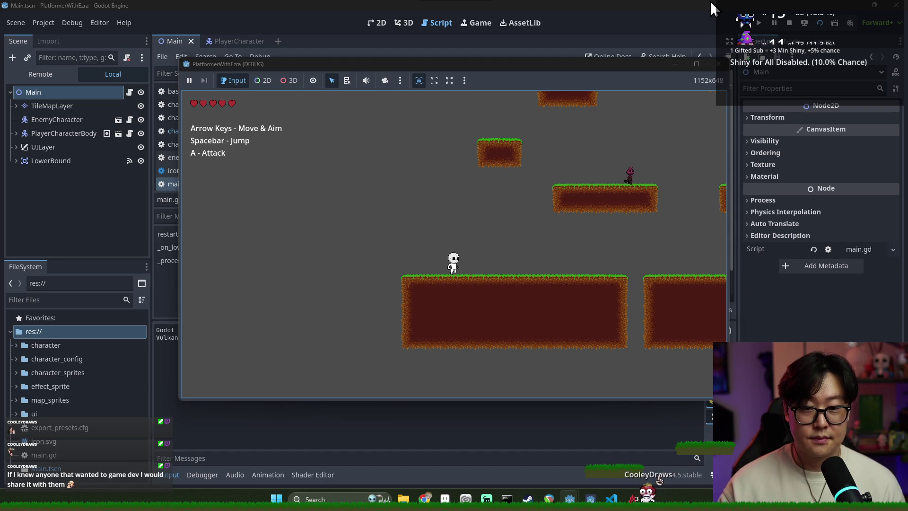
- Run and jump the player rightward across the first platforms
{"action": "key", "text": "Right"}
{"action": "key", "text": "space"}
{"action": "key", "text": "Left"}
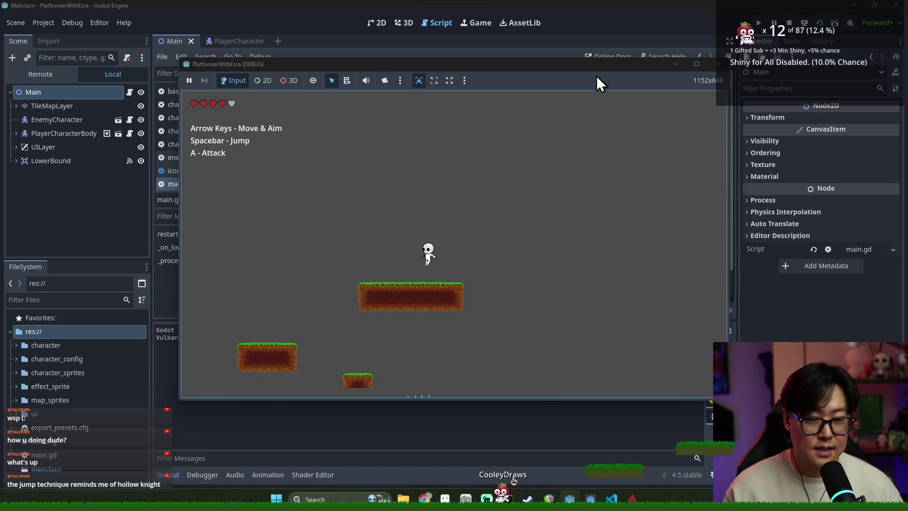
{"action": "key", "text": "space"}
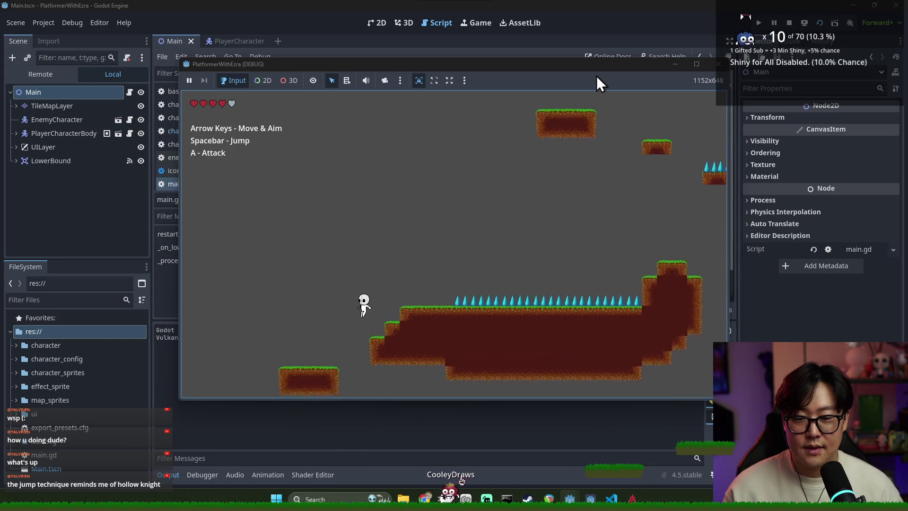
{"action": "key", "text": "Right"}
{"action": "key", "text": "space"}
{"action": "key", "text": "Right"}
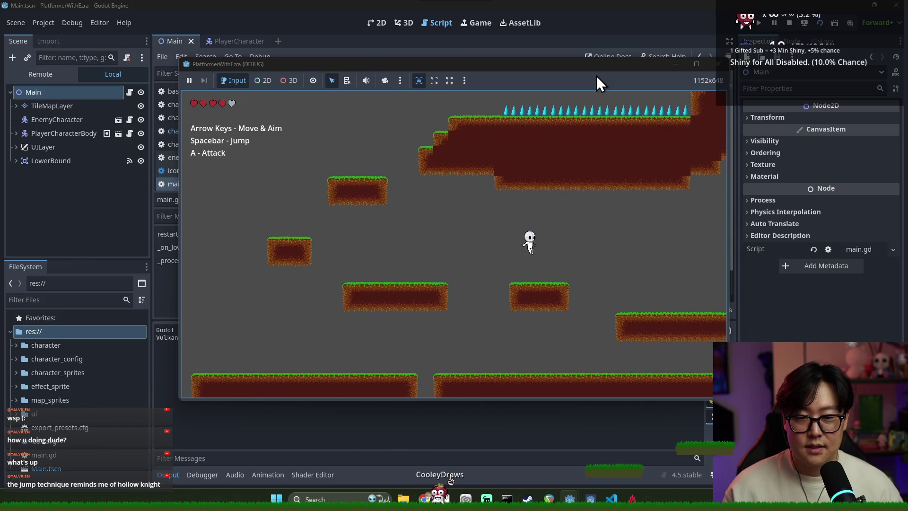
{"action": "key", "text": "space"}
{"action": "key", "text": "Right"}
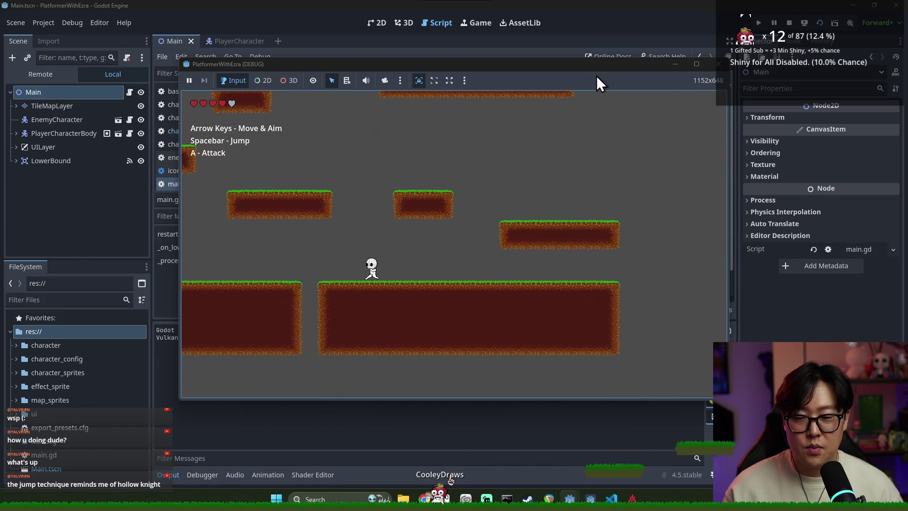
{"action": "key", "text": "space"}
{"action": "key", "text": "Right"}
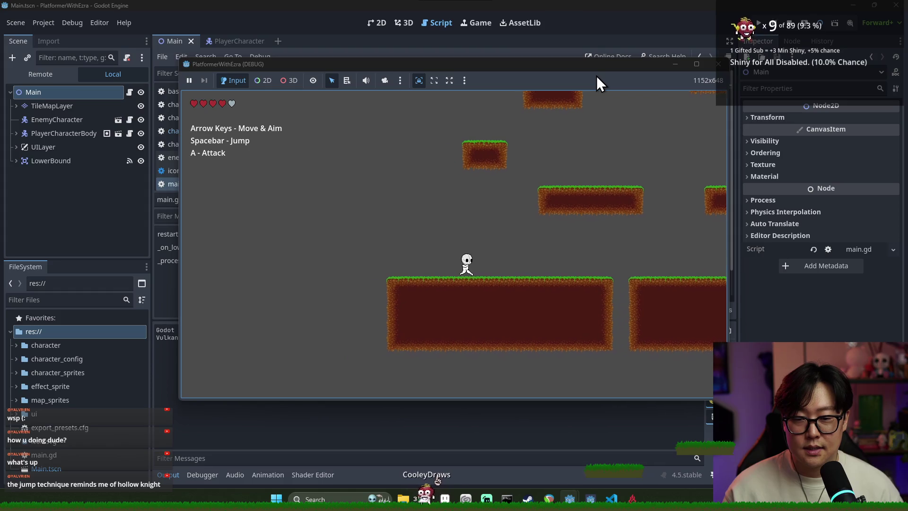
{"action": "key", "text": "space"}
{"action": "key", "text": "space"}
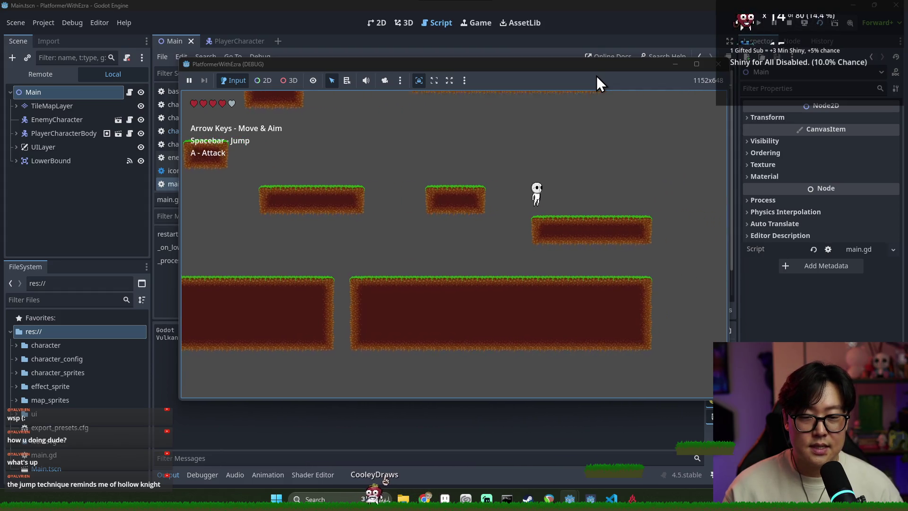
- Climb to the spiked ledge, leap the spikes onto the raised block, then stop the game
{"action": "key", "text": "Left"}
{"action": "key", "text": "Right"}
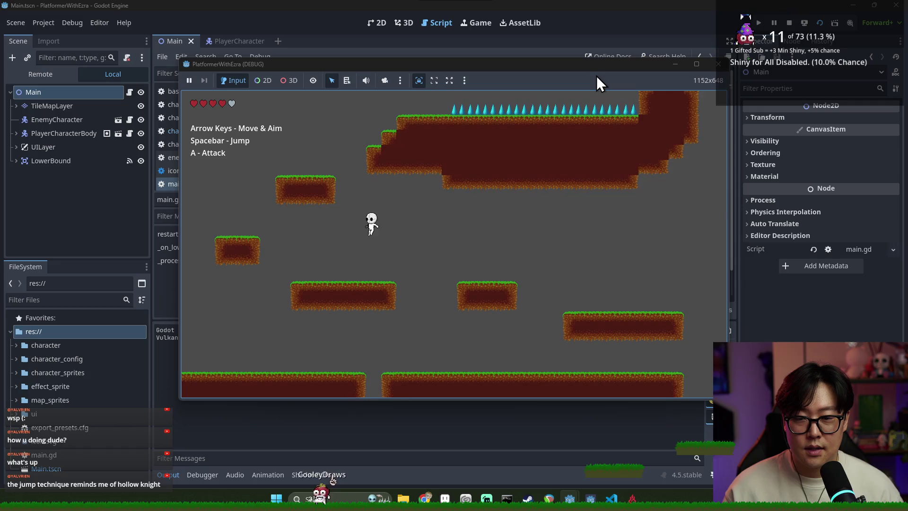
{"action": "key", "text": "space"}
{"action": "key", "text": "Right"}
{"action": "key", "text": "space"}
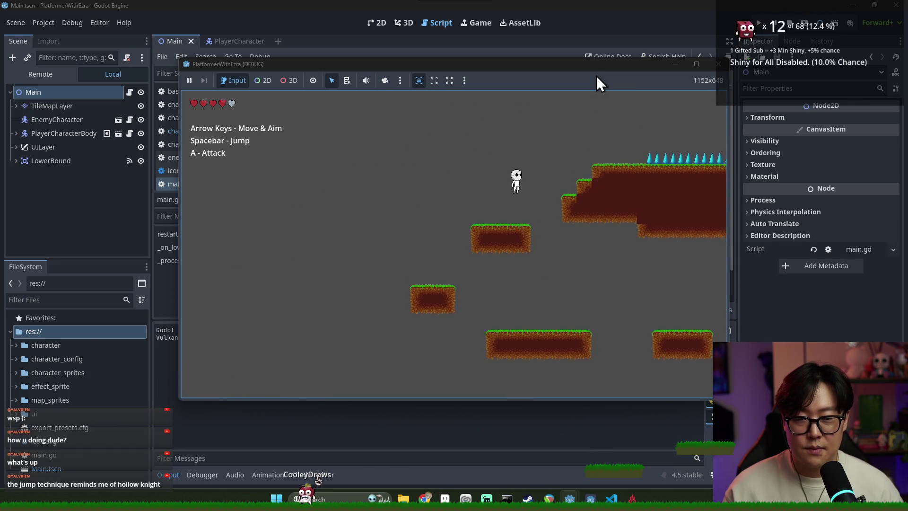
{"action": "key", "text": "space"}
{"action": "key", "text": "Right"}
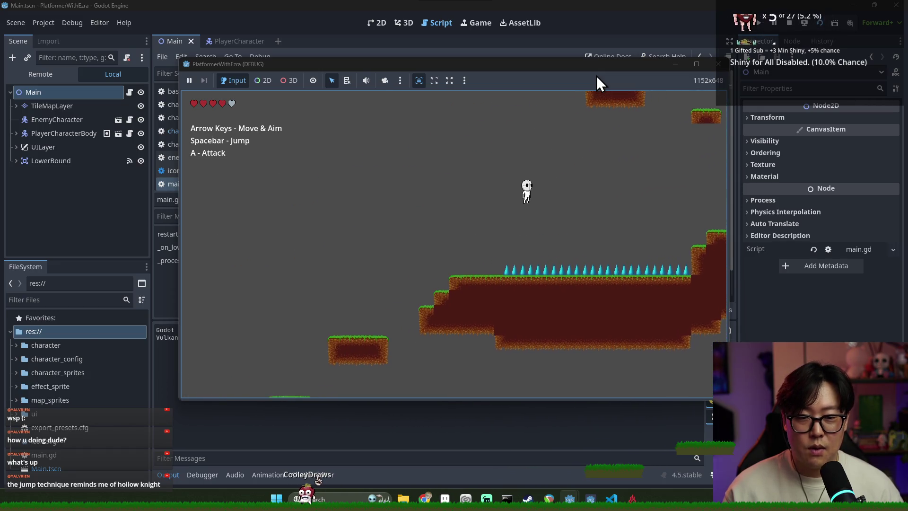
{"action": "key", "text": "Right"}
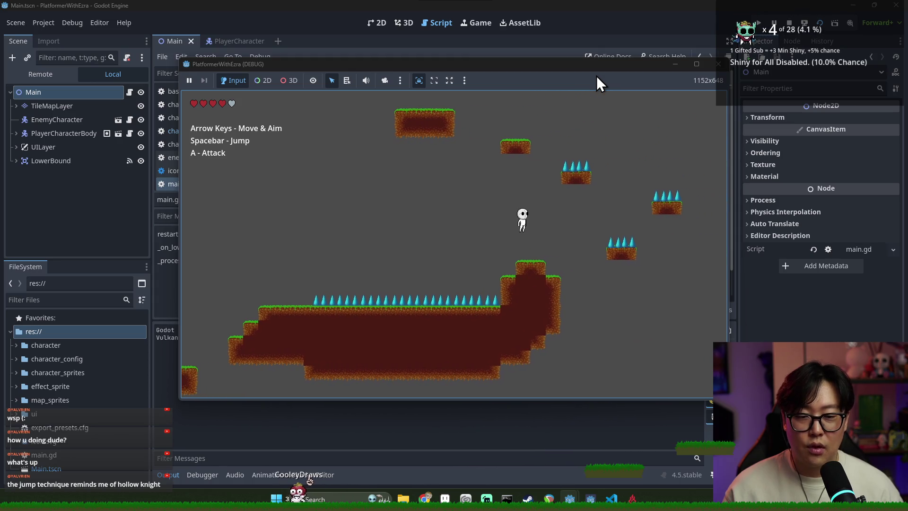
{"action": "key", "text": "space"}
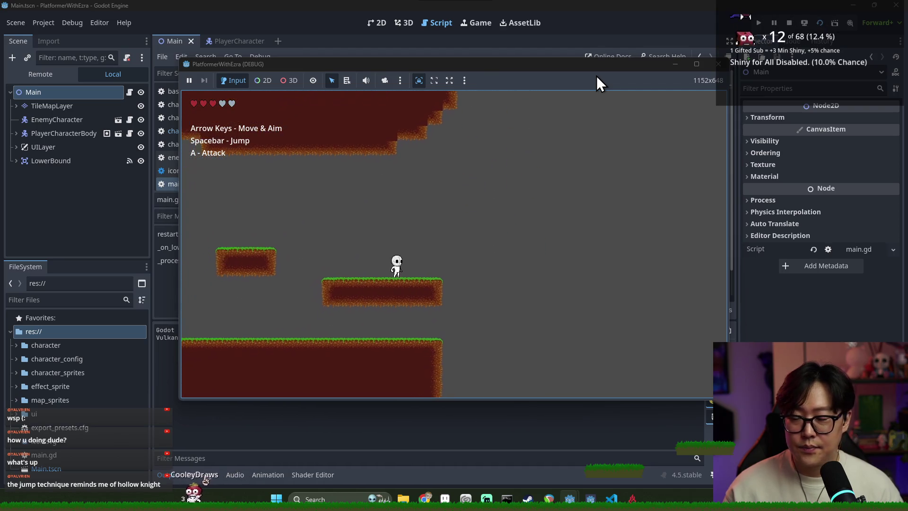
{"action": "left_click", "coordinate": [789, 23]}
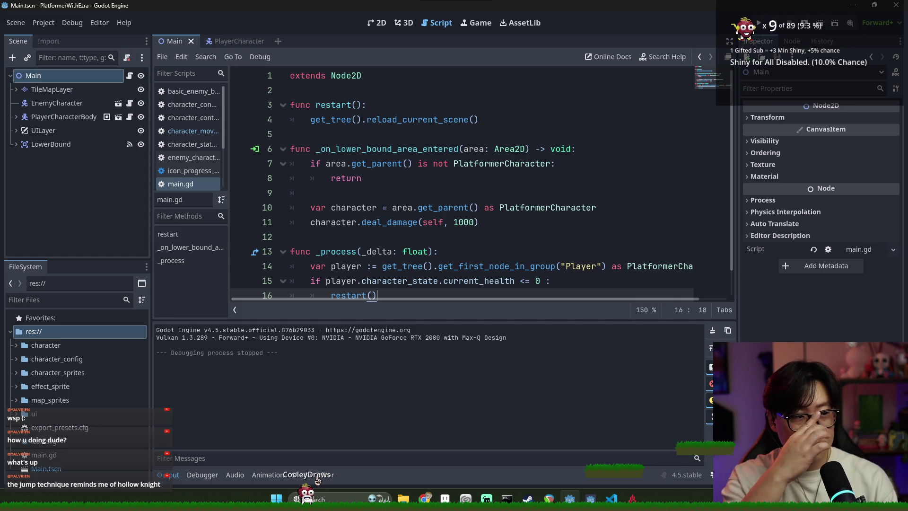
- Leave main.gd and switch to the PlayerCharacter scene with its player_character.gd script
{"action": "left_click", "coordinate": [444, 178]}
{"action": "scroll", "coordinate": [444, 177], "scroll_direction": "down", "scroll_amount": 1}
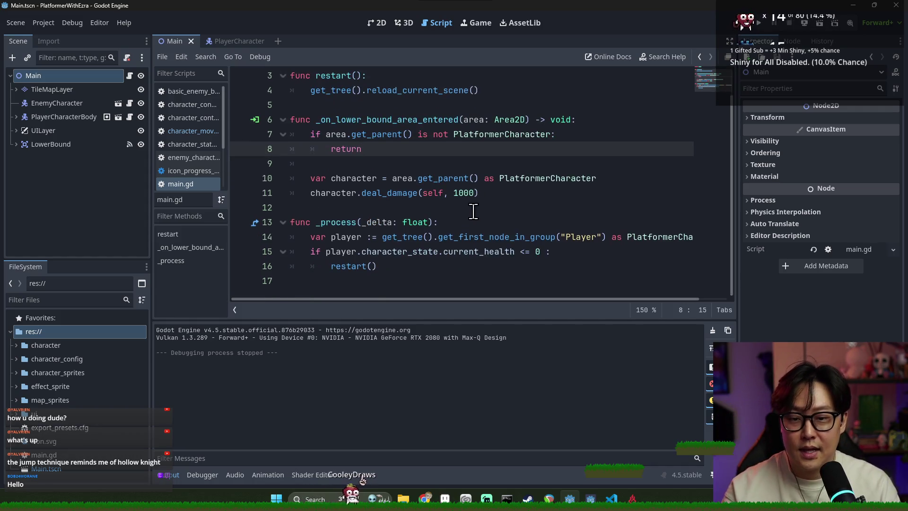
{"action": "left_click", "coordinate": [233, 39]}
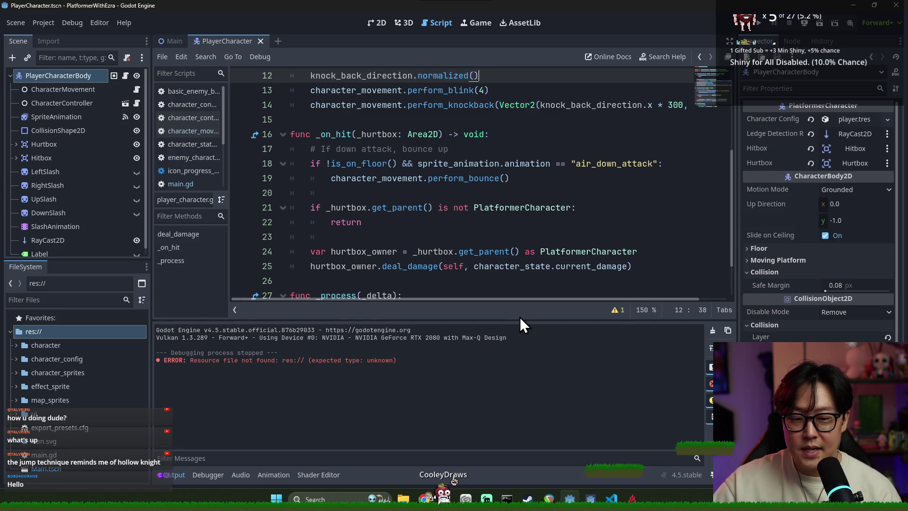
- Drag the Output split down to enlarge player_character.gd and empty the Output log
{"action": "left_click_drag", "start_coordinate": [518, 320], "coordinate": [516, 356]}
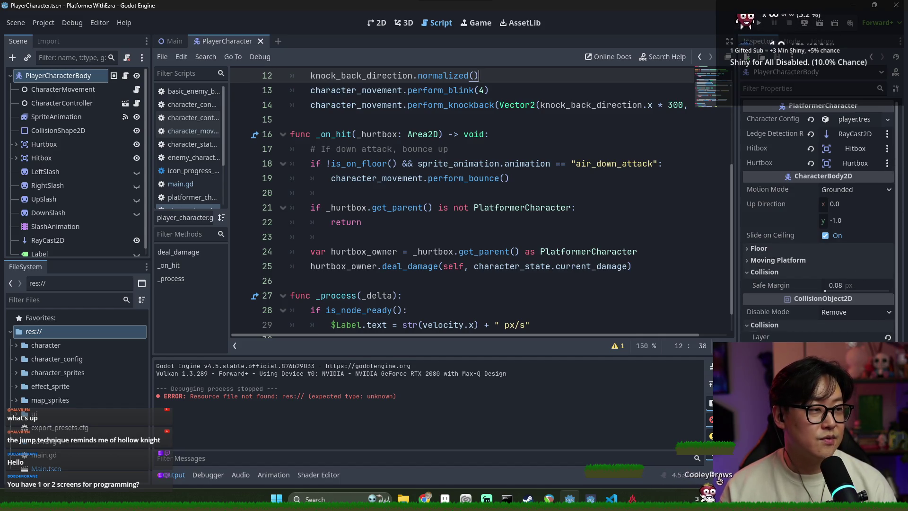
{"action": "mouse_move", "coordinate": [762, 353]}
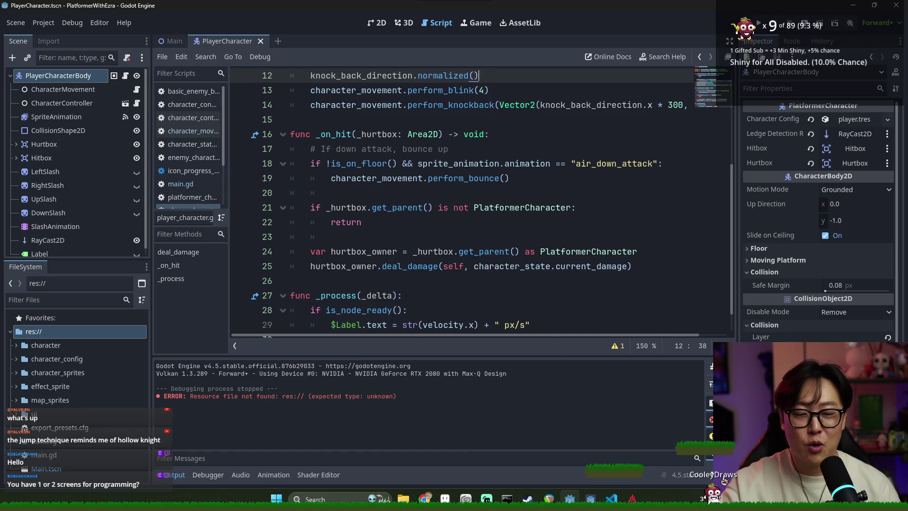
{"action": "left_click", "coordinate": [711, 369]}
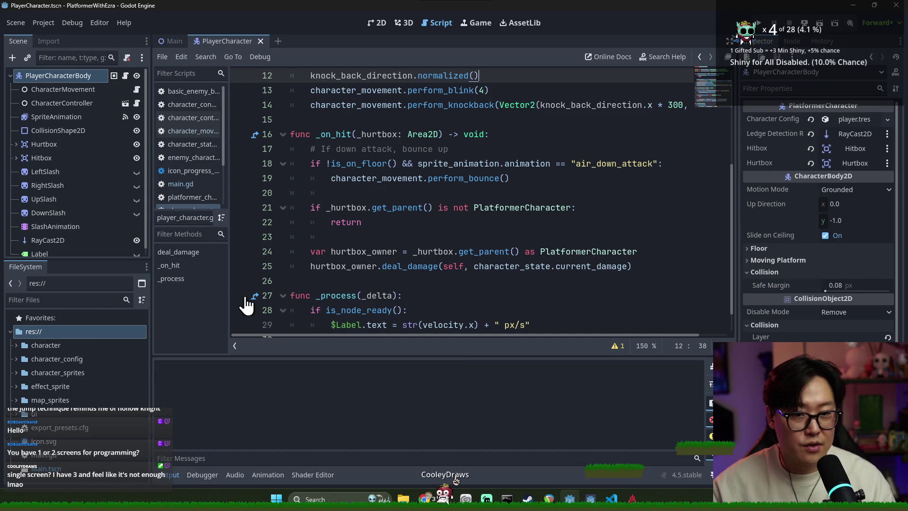
{"action": "left_click", "coordinate": [582, 252]}
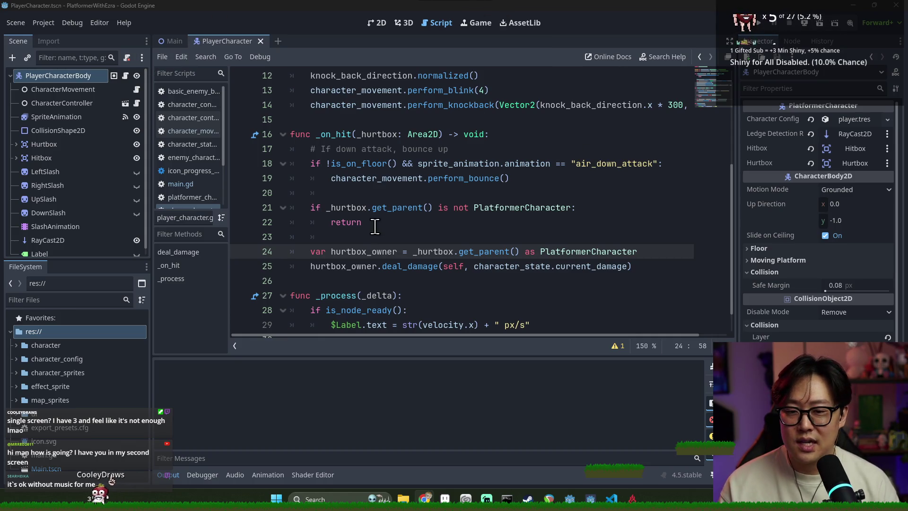
- Collapse the Output panel so player_character.gd fills the editor, then move the Streamlabs Settings window
{"action": "scroll", "coordinate": [425, 273], "scroll_direction": "up", "scroll_amount": 4}
{"action": "scroll", "coordinate": [449, 289], "scroll_direction": "down", "scroll_amount": 4}
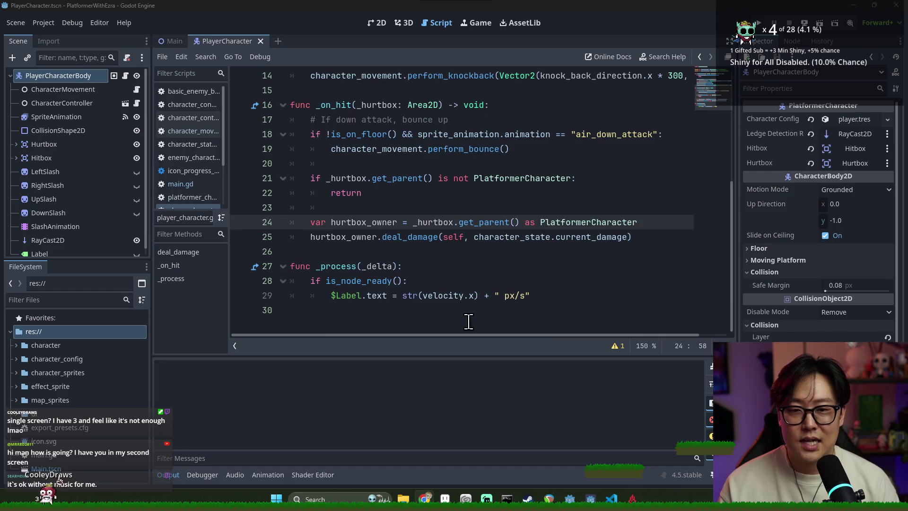
{"action": "left_click", "coordinate": [341, 269]}
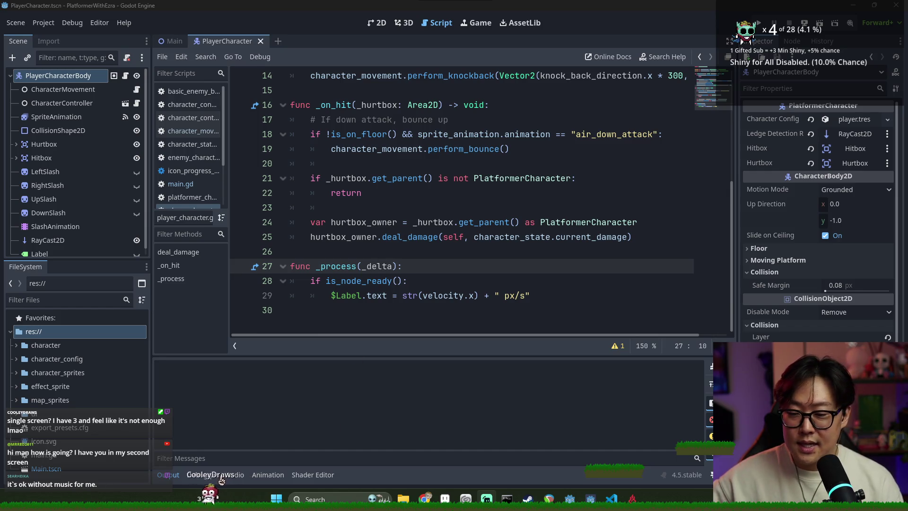
{"action": "left_click", "coordinate": [165, 474]}
{"action": "left_click", "coordinate": [409, 295]}
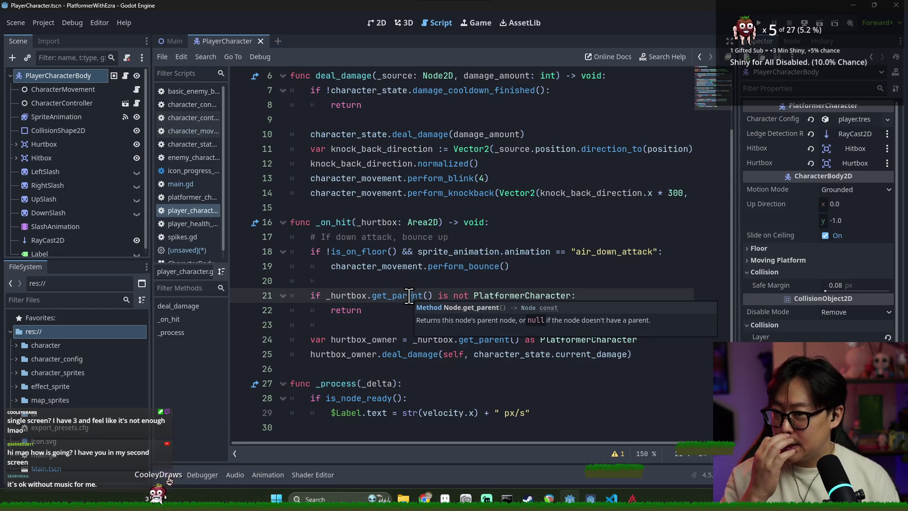
{"action": "mouse_move", "coordinate": [410, 298]}
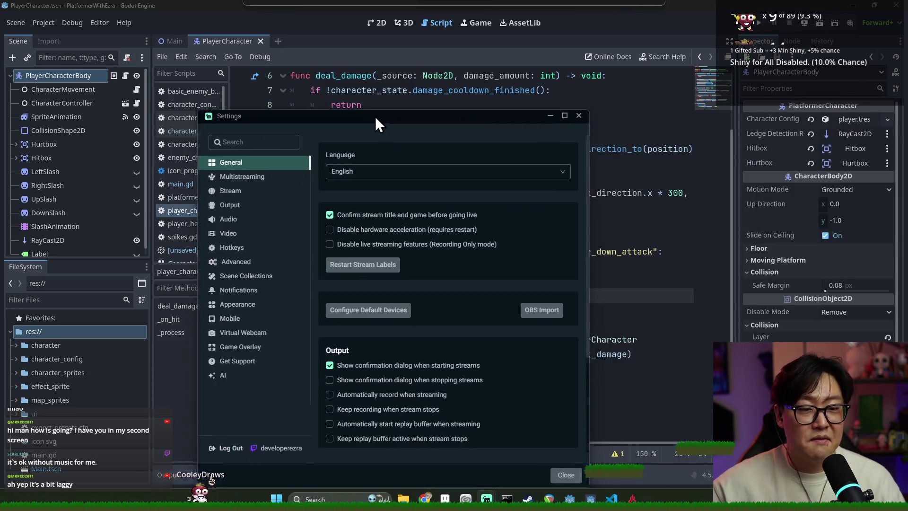
{"action": "left_click_drag", "start_coordinate": [376, 117], "coordinate": [439, 92]}
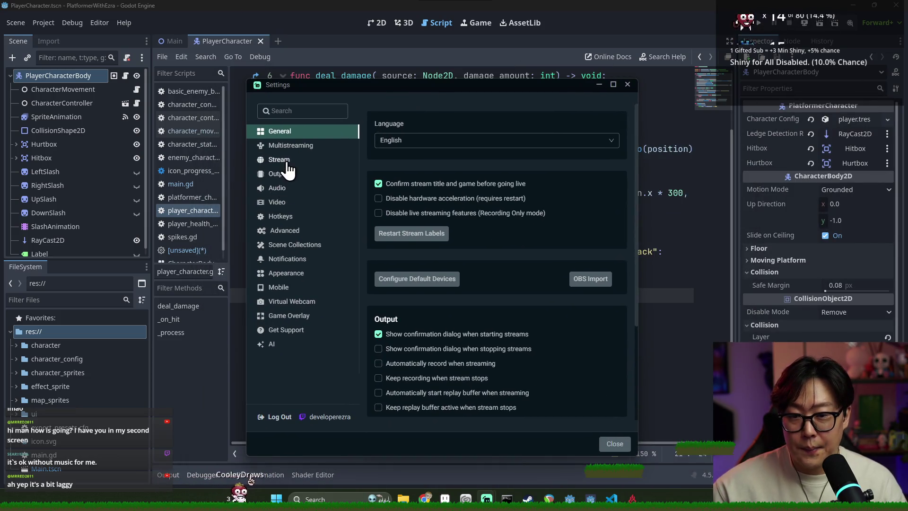
- In Streamlabs Output settings, check Replay Buffer and select the streaming Bitrate value 6000
{"action": "left_click", "coordinate": [281, 161]}
{"action": "left_click", "coordinate": [286, 178]}
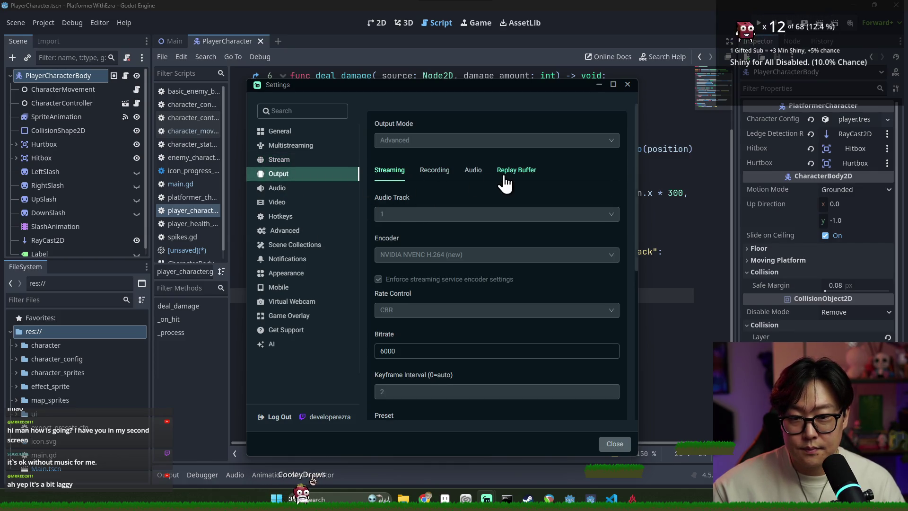
{"action": "left_click", "coordinate": [505, 173]}
{"action": "left_click", "coordinate": [383, 180]}
{"action": "scroll", "coordinate": [487, 242], "scroll_direction": "down", "scroll_amount": 5}
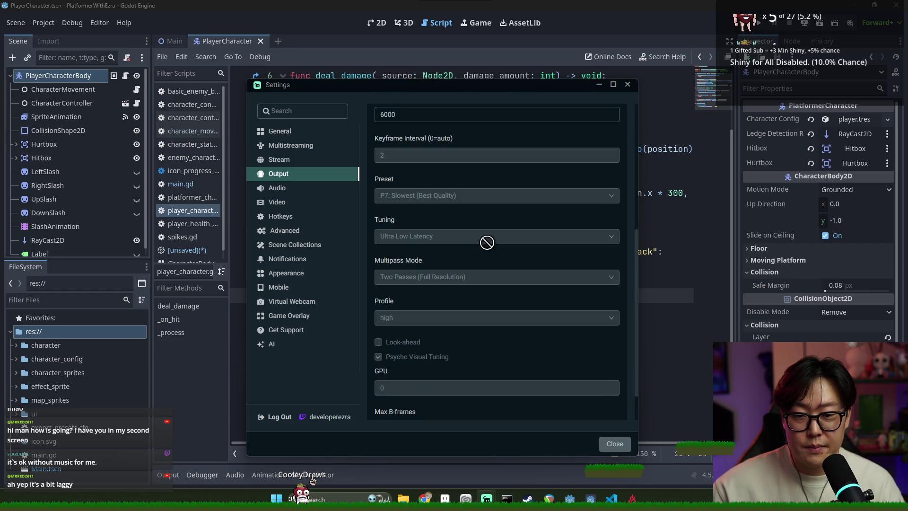
{"action": "scroll", "coordinate": [411, 142], "scroll_direction": "up", "scroll_amount": 2}
{"action": "double_click", "coordinate": [420, 161]}
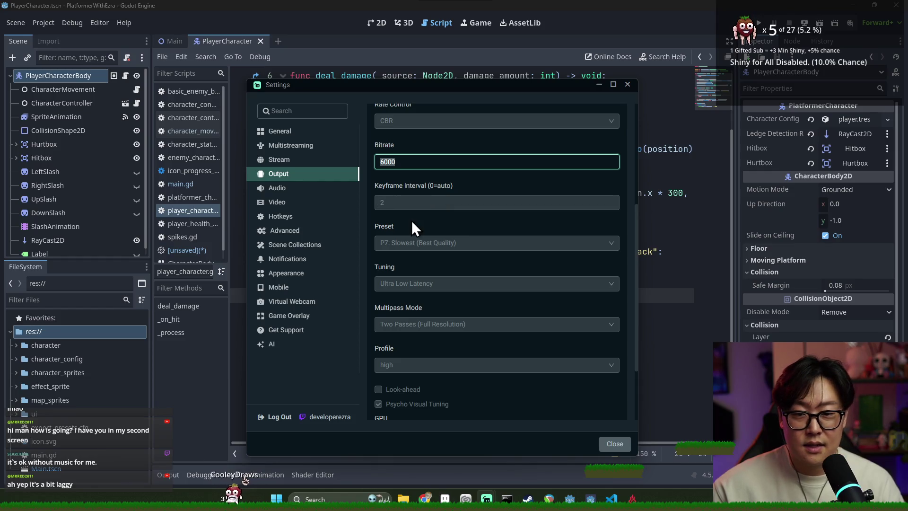
{"action": "scroll", "coordinate": [525, 331], "scroll_direction": "down", "scroll_amount": 3}
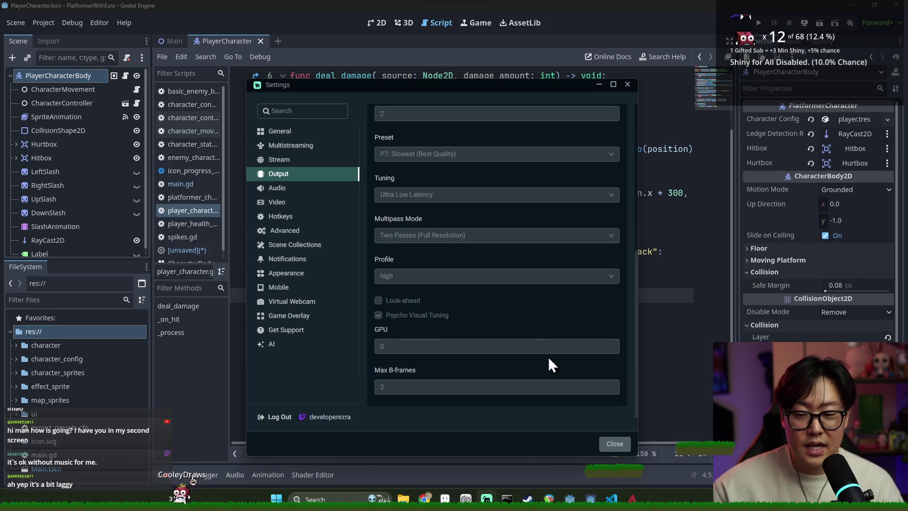
{"action": "scroll", "coordinate": [529, 340], "scroll_direction": "up", "scroll_amount": 4}
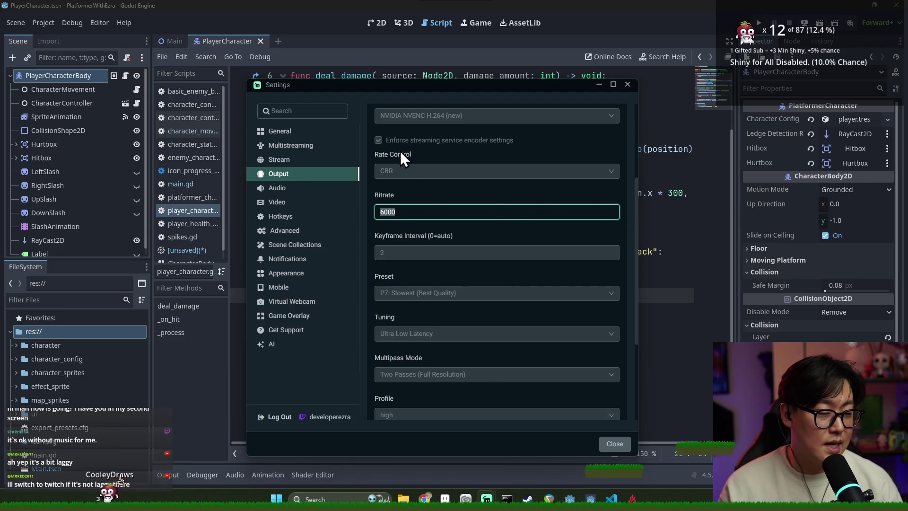
- Move the Streamlabs Settings window aside and close it to return to the Godot script
{"action": "mouse_move", "coordinate": [436, 84]}
{"action": "left_mouse_down"}
{"action": "mouse_move", "coordinate": [783, 117]}
{"action": "mouse_move", "coordinate": [907, 118]}
{"action": "mouse_move", "coordinate": [303, 120]}
{"action": "mouse_move", "coordinate": [368, 77]}
{"action": "left_mouse_up"}
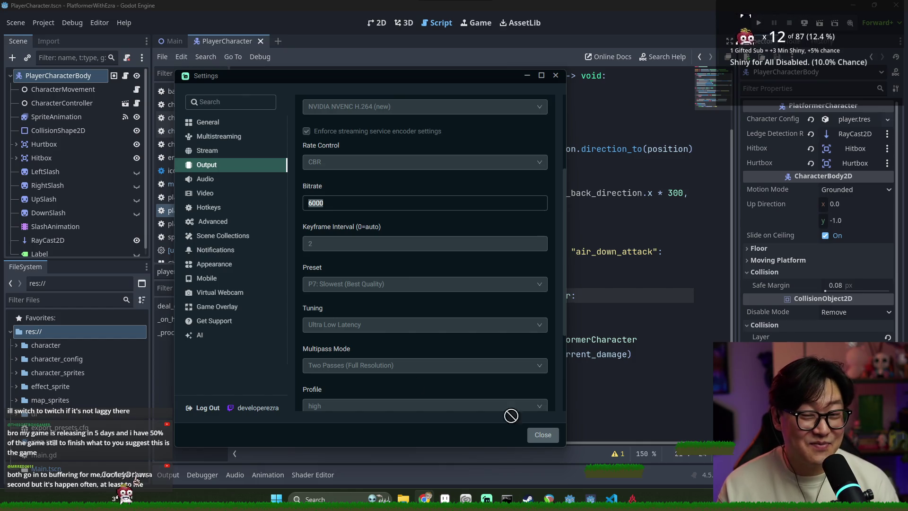
{"action": "left_click", "coordinate": [410, 295]}
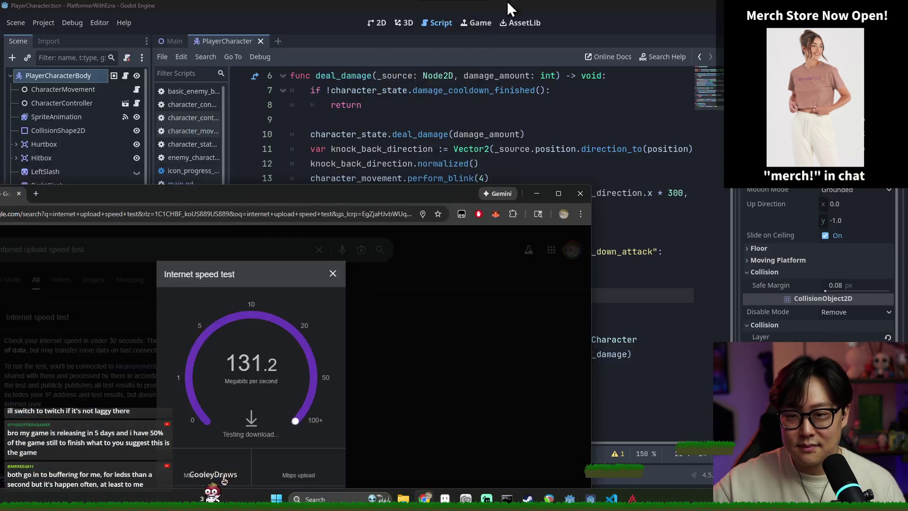
- Maximize the speed test, dismiss the upload test, and close Chrome
{"action": "left_click_drag", "start_coordinate": [507, 1], "coordinate": [507, 1]}
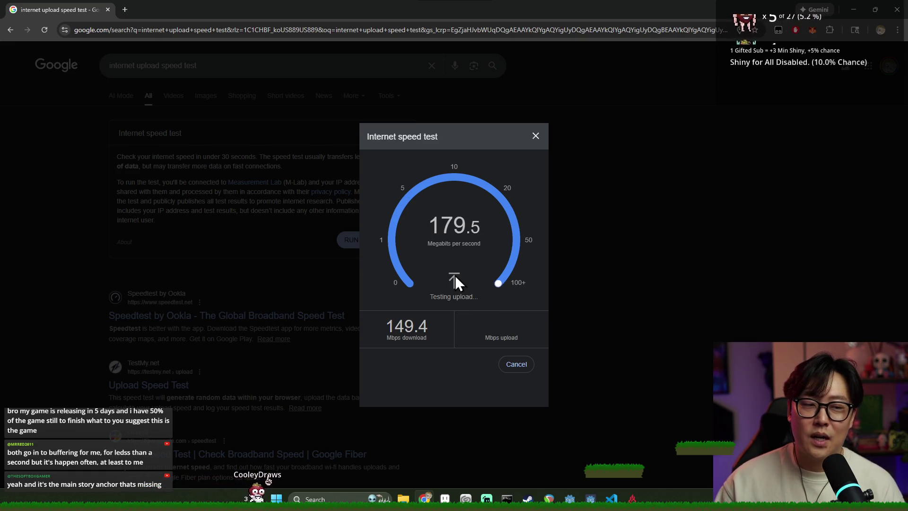
{"action": "left_click", "coordinate": [600, 362]}
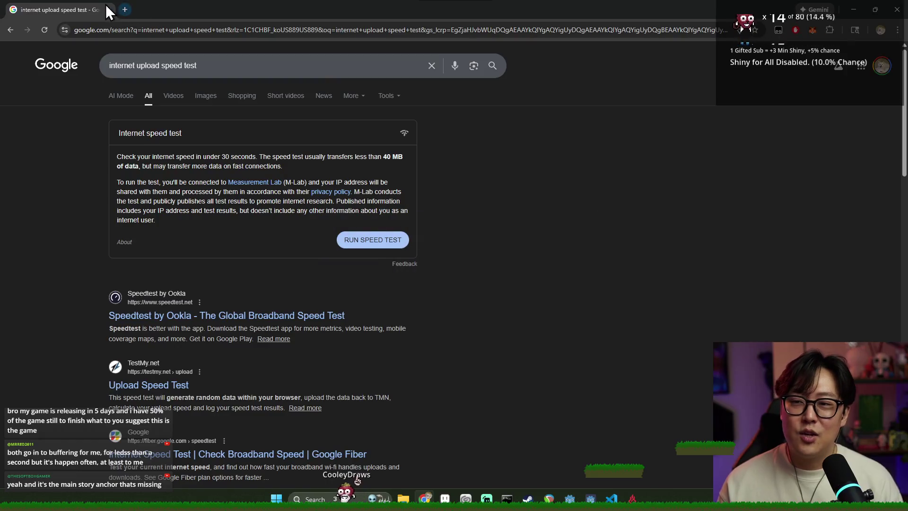
{"action": "left_click", "coordinate": [106, 7]}
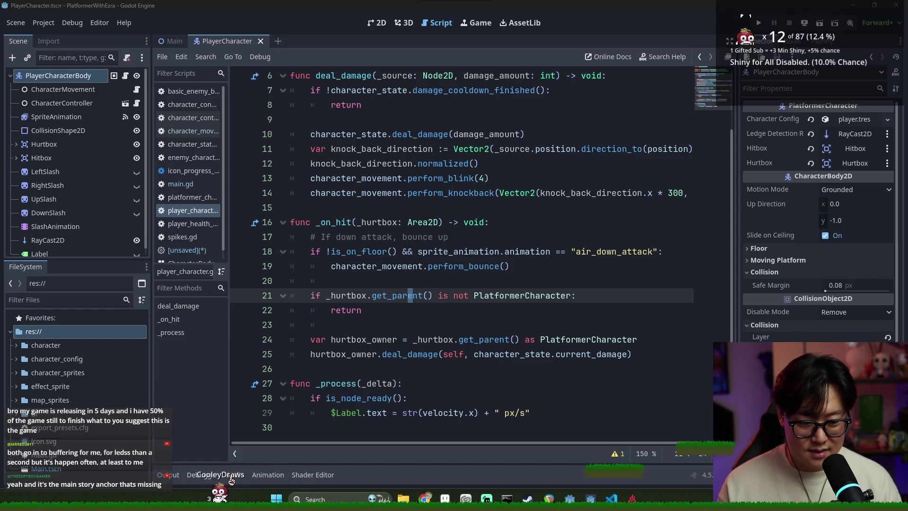
- Refresh and then close the Windows Microphone privacy settings window
{"action": "key", "text": "F5"}
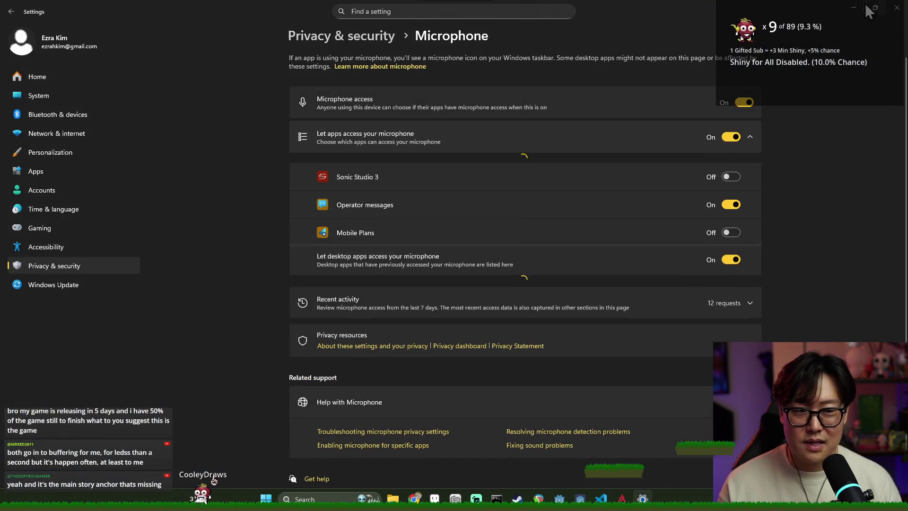
{"action": "left_click", "coordinate": [899, 6]}
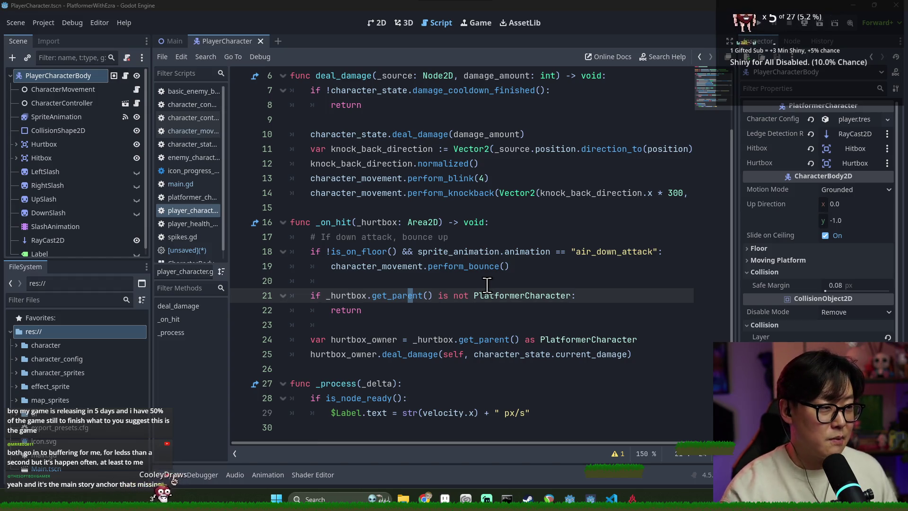
- Replace 'or' with && on line 18 of player_character.gd, then bring up Windows Search
{"action": "double_click", "coordinate": [407, 252]}
{"action": "type", "text": "&&"}
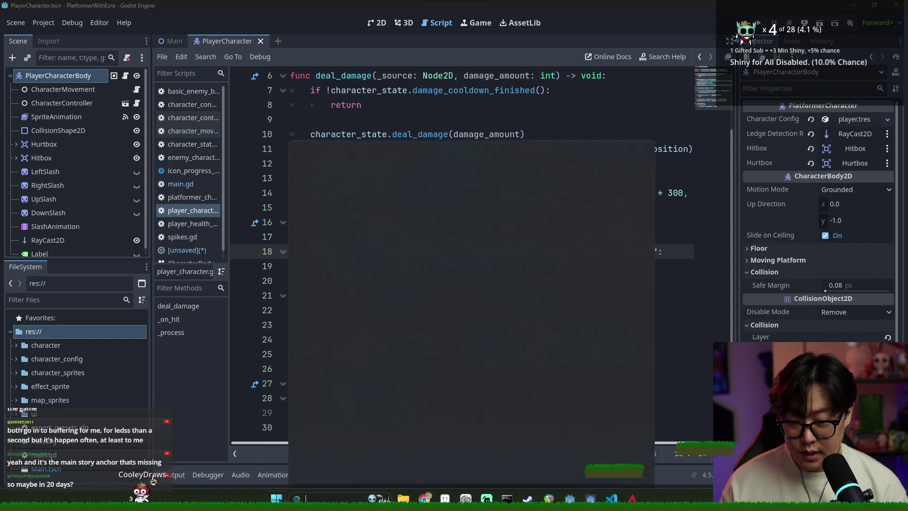
{"action": "left_click", "coordinate": [289, 497]}
- Launch Paint via 'pai', sketch an Action box with bars below it, and return to Godot
{"action": "type", "text": "pai"}
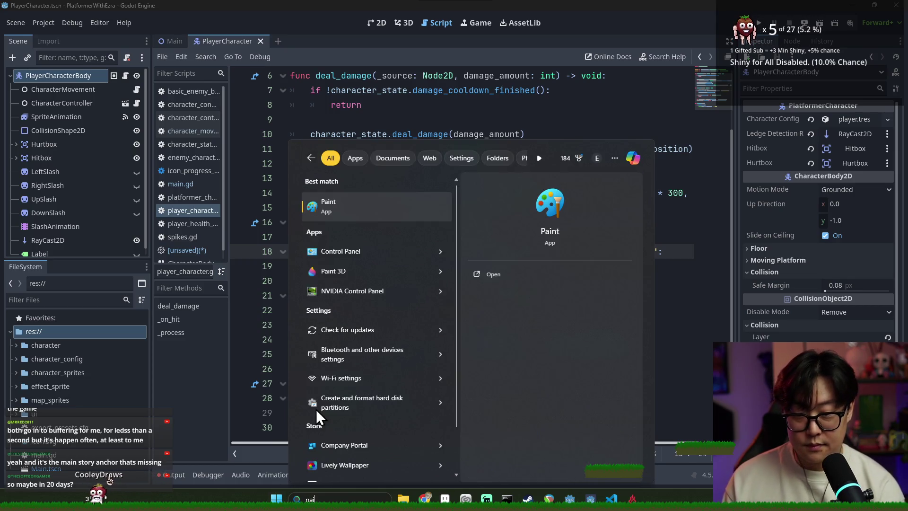
{"action": "key", "text": "Return"}
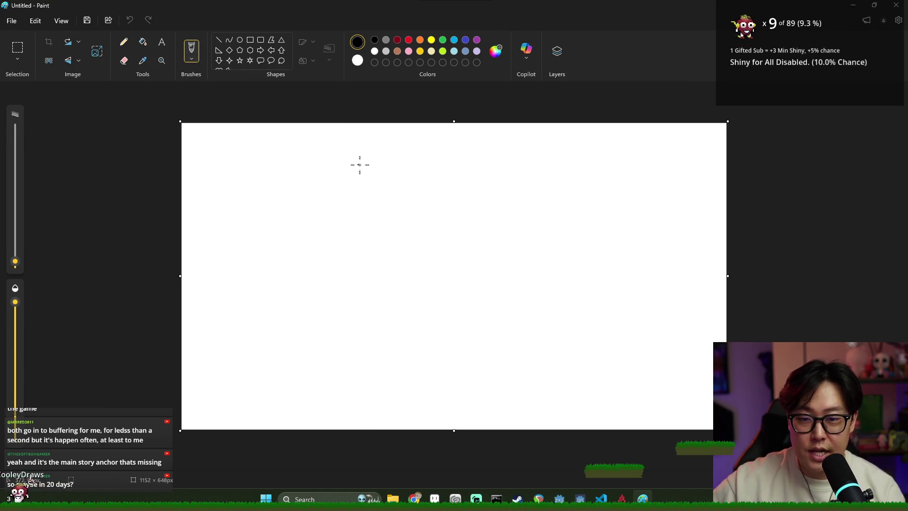
{"action": "left_click_drag", "start_coordinate": [374, 166], "coordinate": [383, 161]}
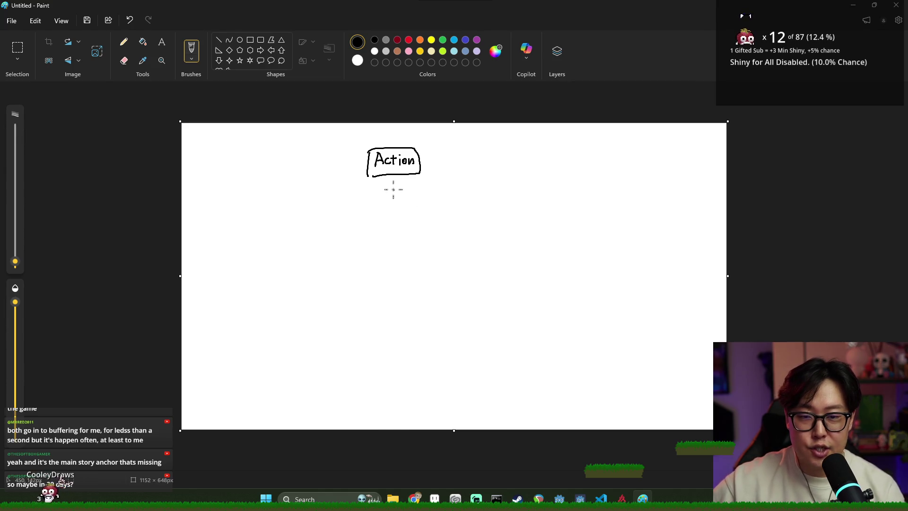
{"action": "left_click_drag", "start_coordinate": [429, 183], "coordinate": [445, 198]}
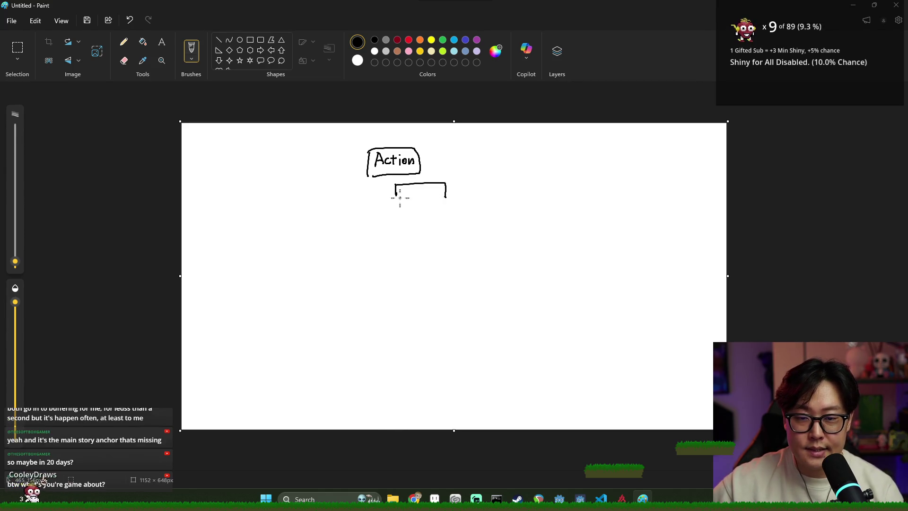
{"action": "mouse_move", "coordinate": [395, 221]}
{"action": "left_mouse_down"}
{"action": "mouse_move", "coordinate": [395, 208]}
{"action": "mouse_move", "coordinate": [449, 211]}
{"action": "mouse_move", "coordinate": [394, 220]}
{"action": "mouse_move", "coordinate": [393, 238]}
{"action": "left_mouse_up"}
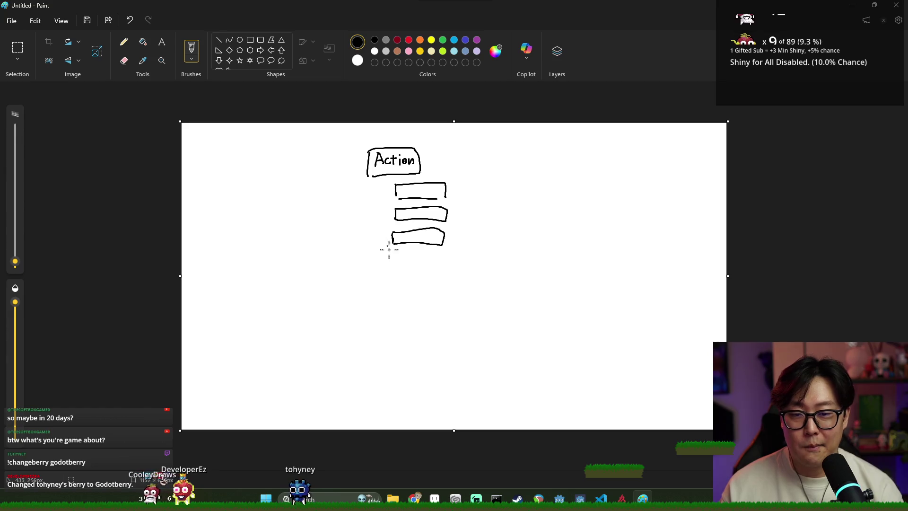
{"action": "key", "text": "alt+Tab"}
{"action": "left_click", "coordinate": [399, 198]}
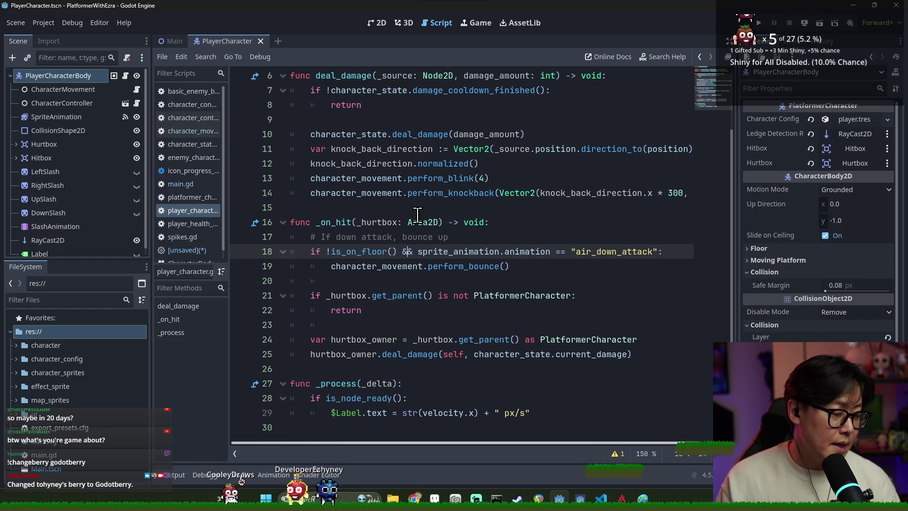
- Close the unsaved script discarding changes, switch to main.gd, and run the project in debug
{"action": "key", "text": "ctrl"}
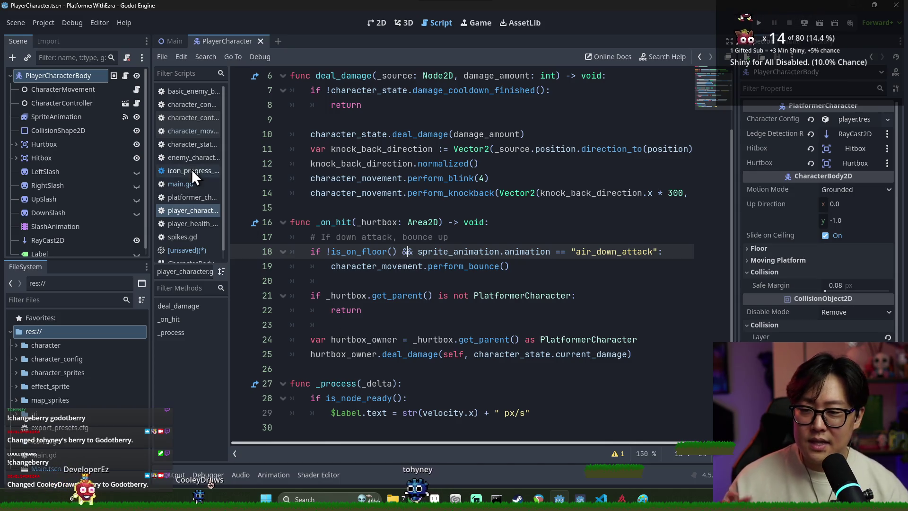
{"action": "right_click", "coordinate": [193, 256]}
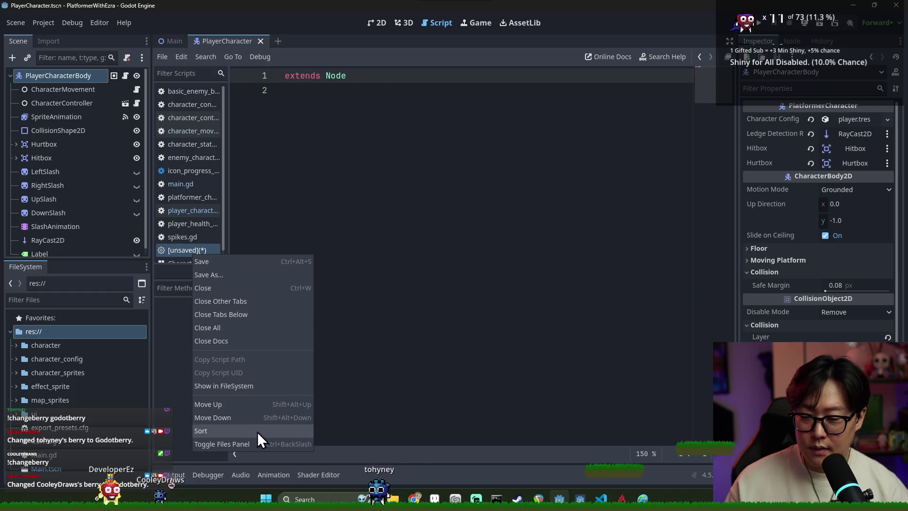
{"action": "left_click", "coordinate": [220, 289]}
{"action": "left_click", "coordinate": [484, 273]}
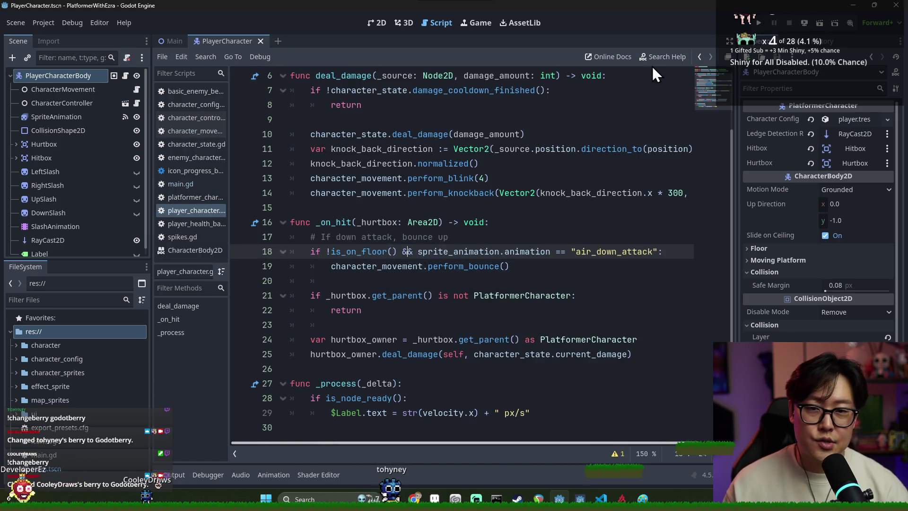
{"action": "left_click", "coordinate": [169, 45]}
{"action": "left_click", "coordinate": [816, 29]}
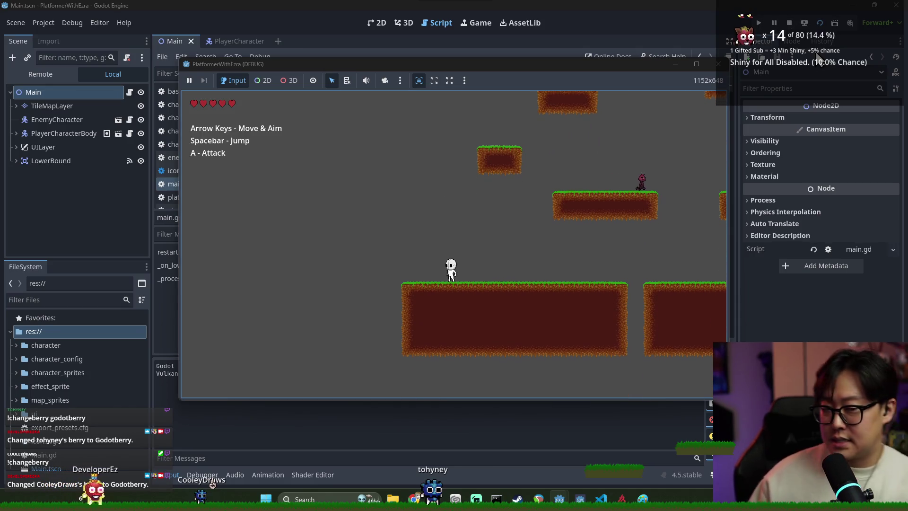
- Run the player right across the first platforms and attack the enemy ahead
{"action": "key", "text": "Right"}
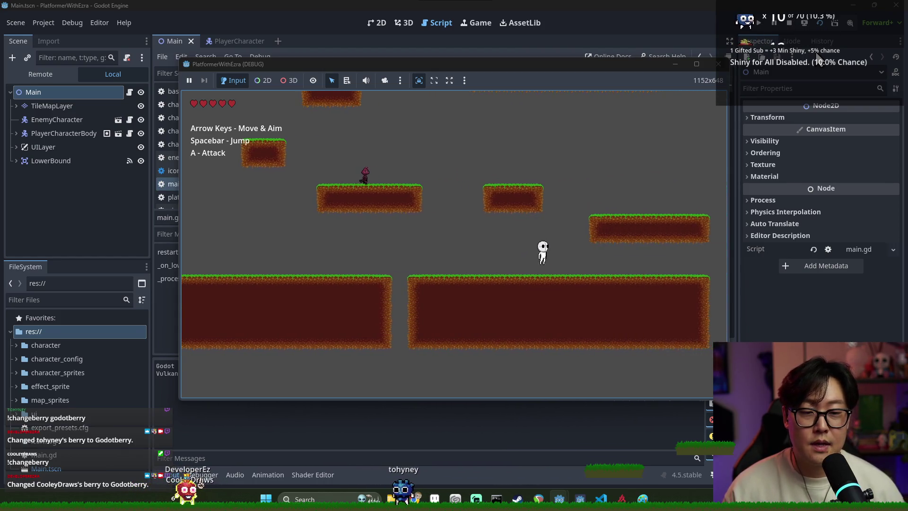
{"action": "key", "text": "space"}
{"action": "key", "text": "Right"}
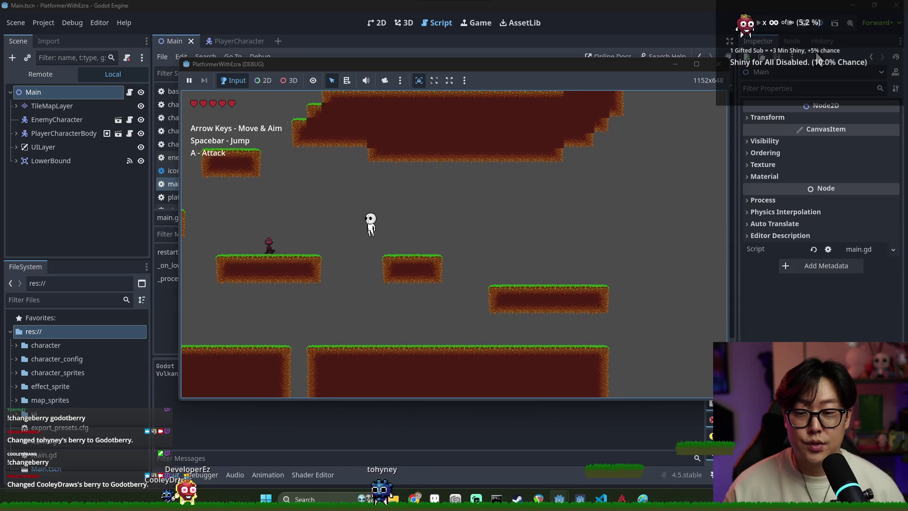
{"action": "key", "text": "a"}
{"action": "key", "text": "Right"}
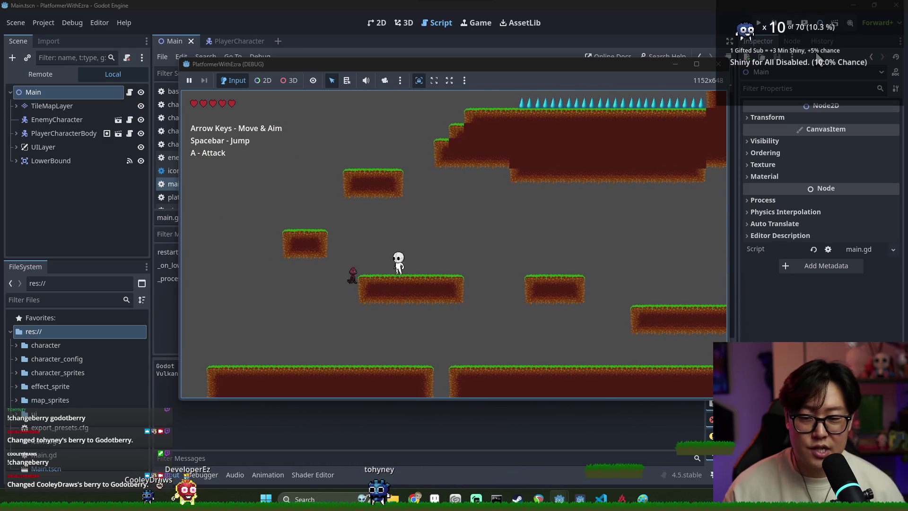
{"action": "key", "text": "Right"}
{"action": "key", "text": "a"}
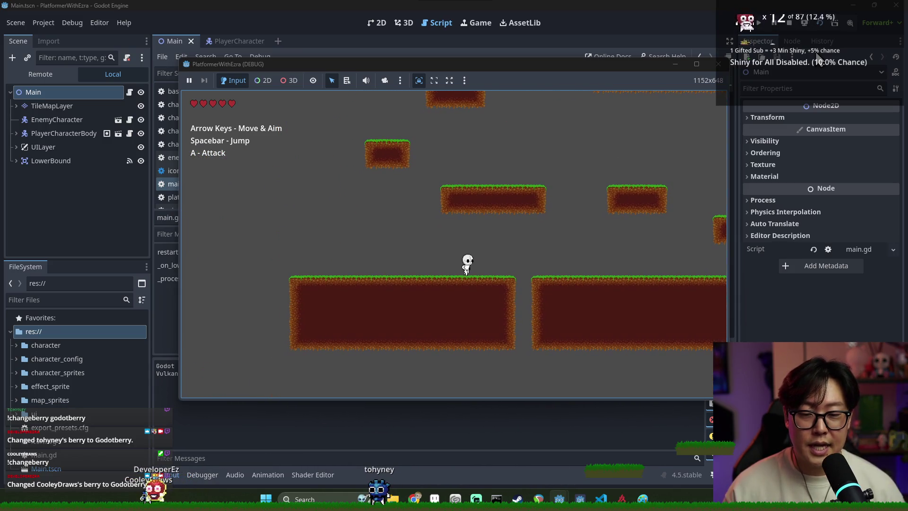
- Jump to the big ledge and clear the spike row onto the raised ledge
{"action": "key", "text": "Right"}
{"action": "key", "text": "space"}
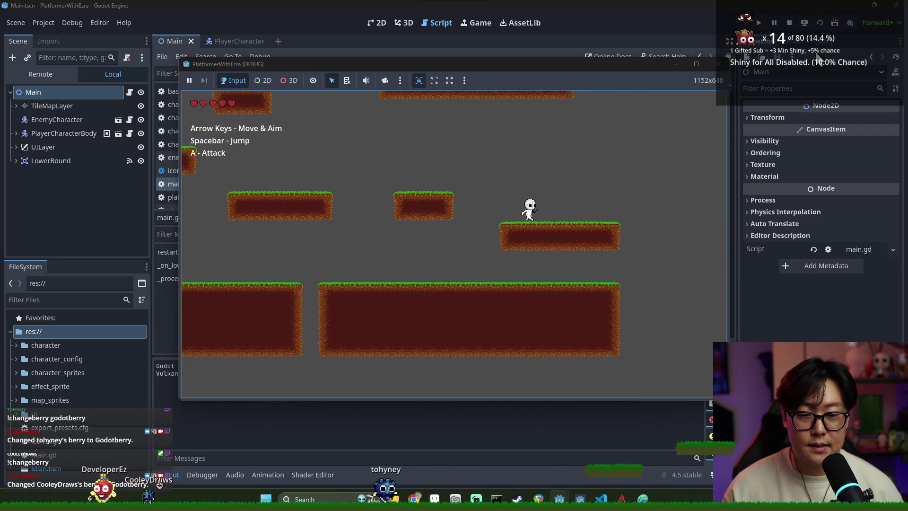
{"action": "key", "text": "Right"}
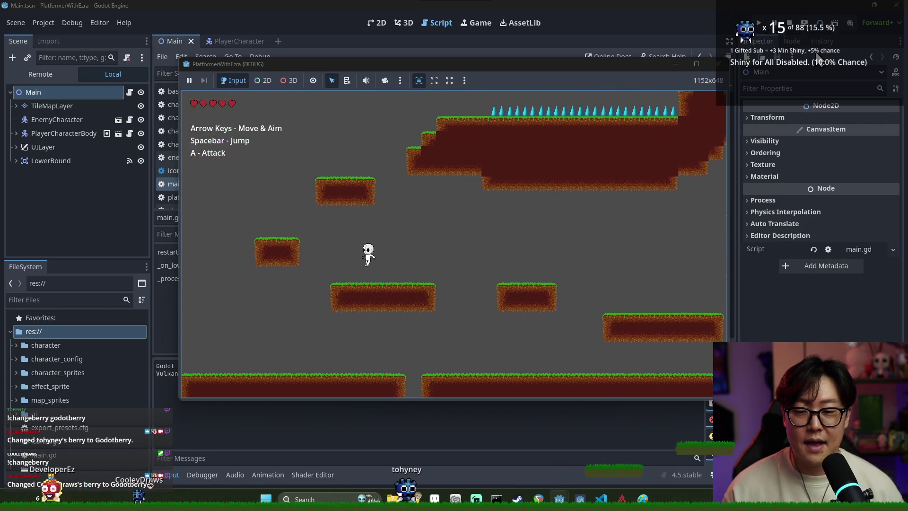
{"action": "key", "text": "Right"}
{"action": "key", "text": "space"}
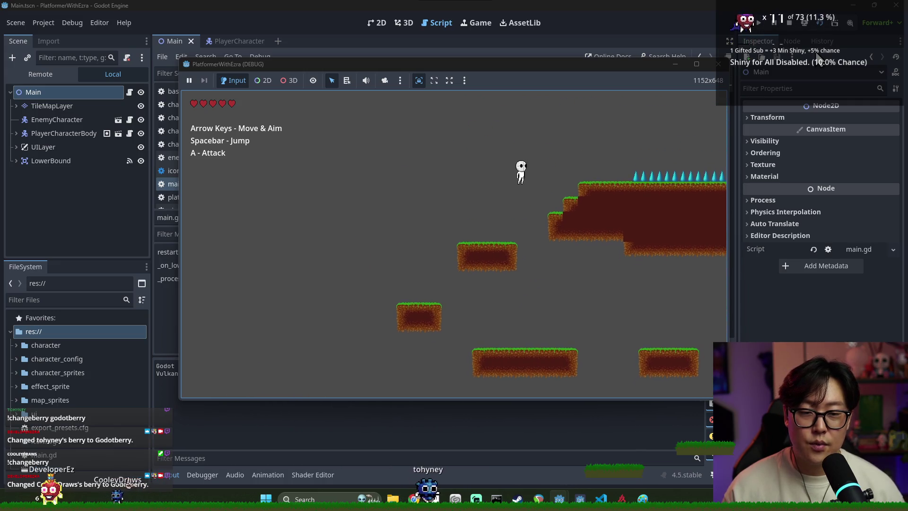
{"action": "key", "text": "Right"}
{"action": "key", "text": "space"}
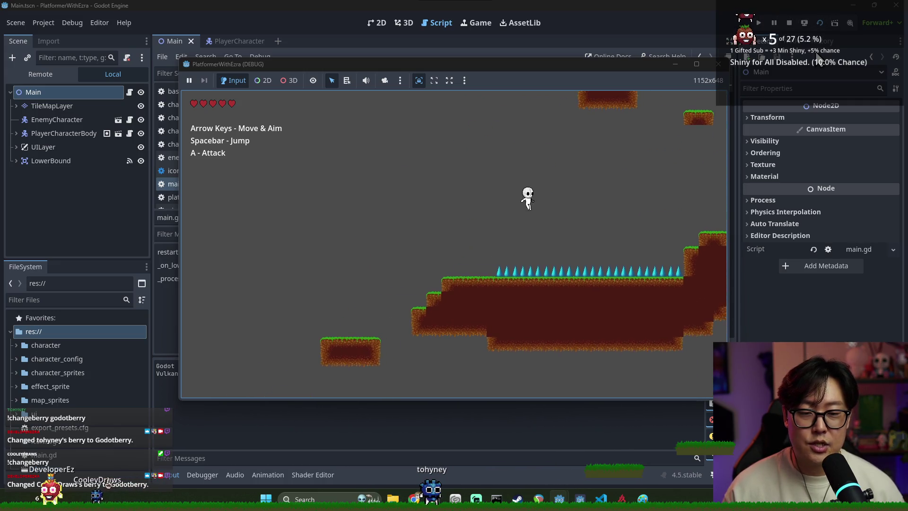
{"action": "key", "text": "Right"}
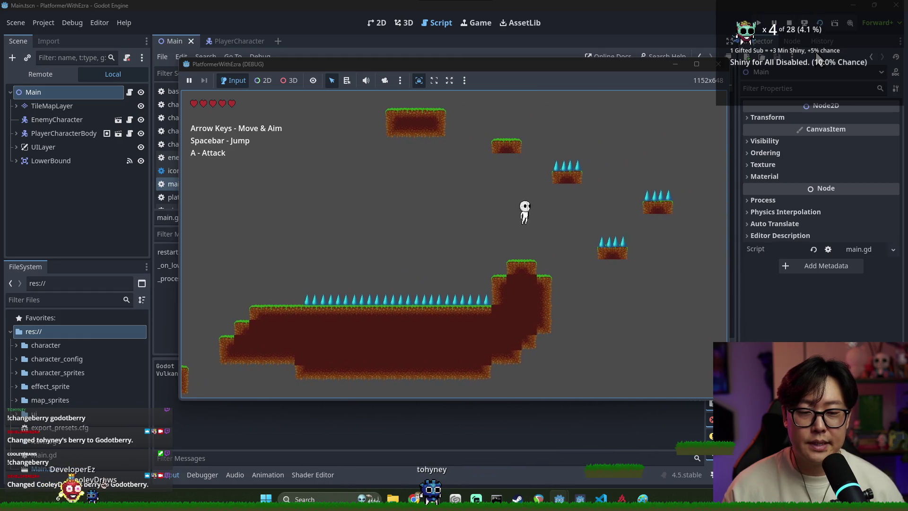
- Climb past the spiked platforms onto the upper long platform, then drop off left
{"action": "key", "text": "space"}
{"action": "key", "text": "Right"}
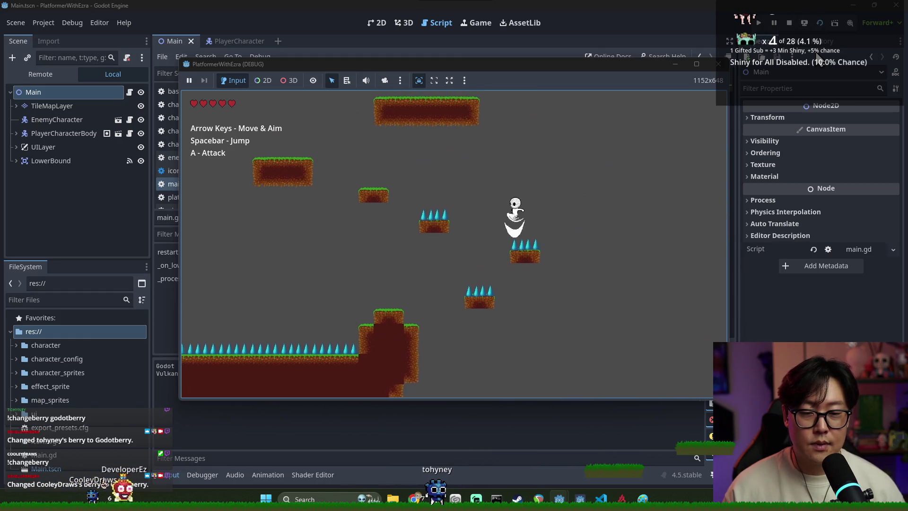
{"action": "key", "text": "Left"}
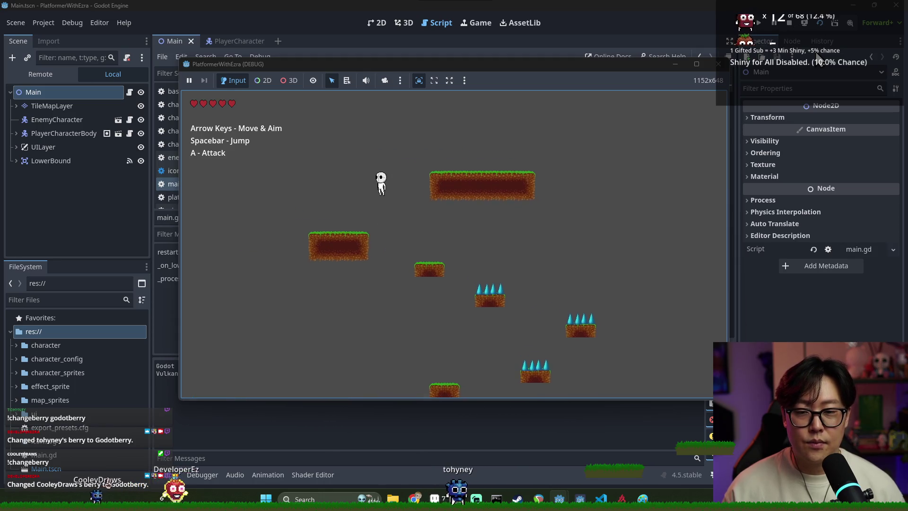
{"action": "key", "text": "space"}
{"action": "key", "text": "Right"}
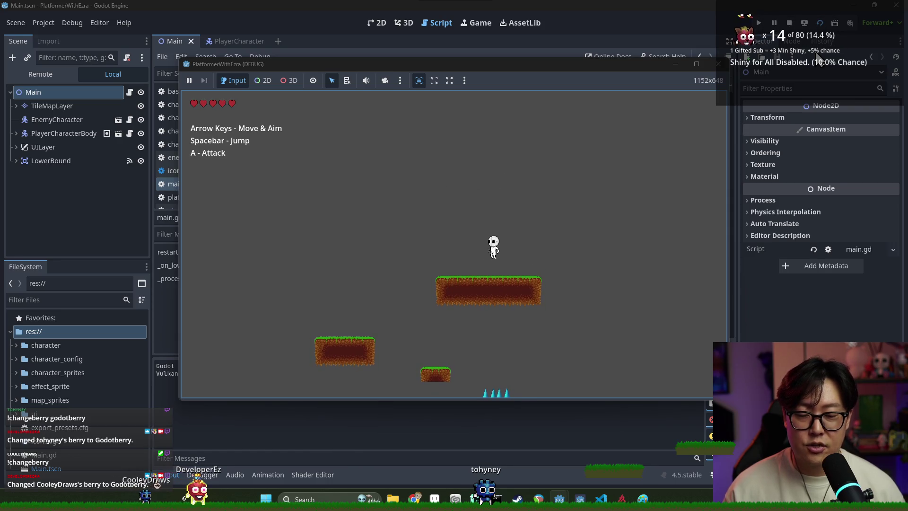
{"action": "key", "text": "Left"}
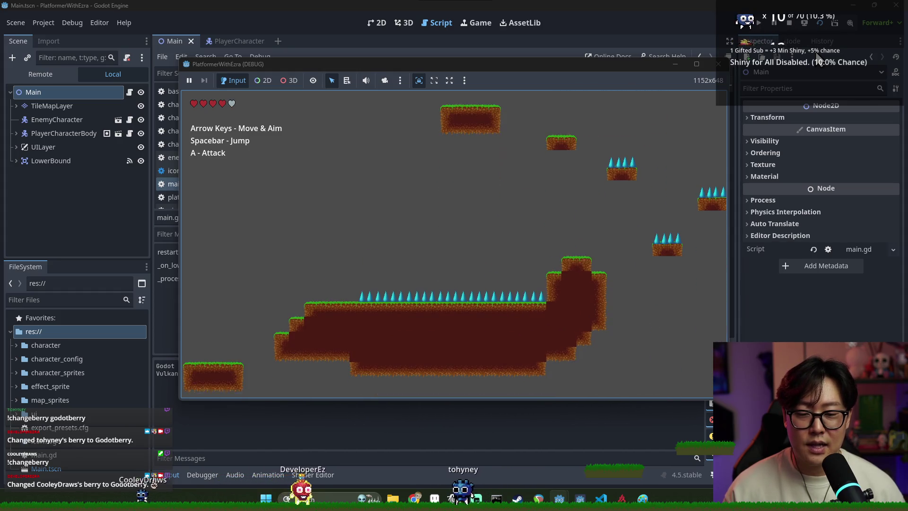
- Steer the falling player onto a platform and double-jump right across the platforms
{"action": "key", "text": "Left"}
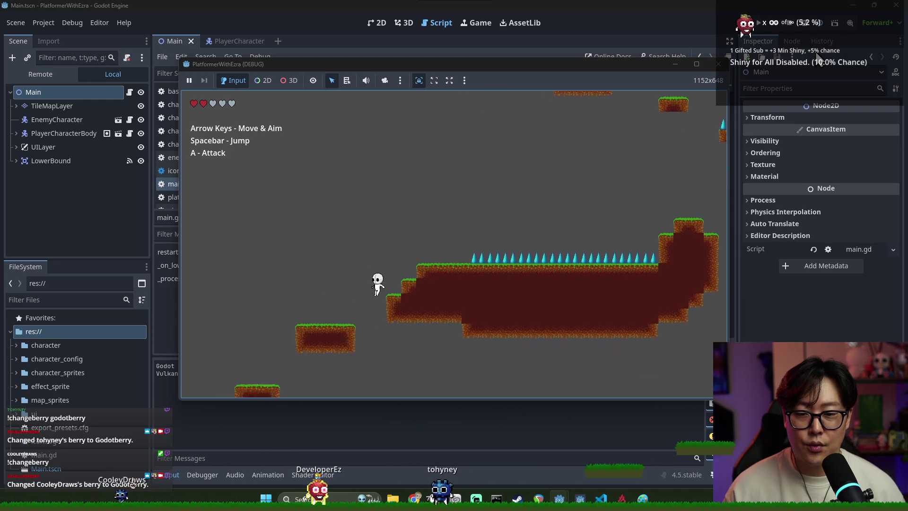
{"action": "key", "text": "Right"}
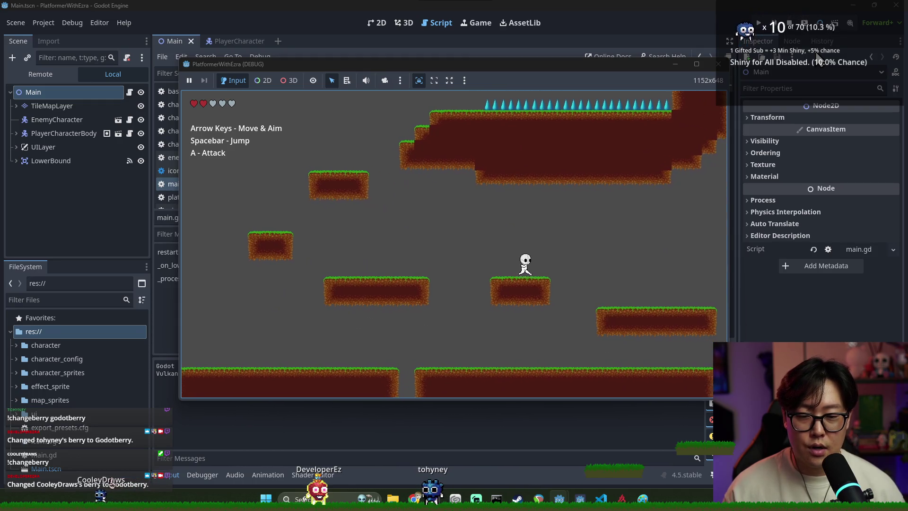
{"action": "key", "text": "space"}
{"action": "key", "text": "space"}
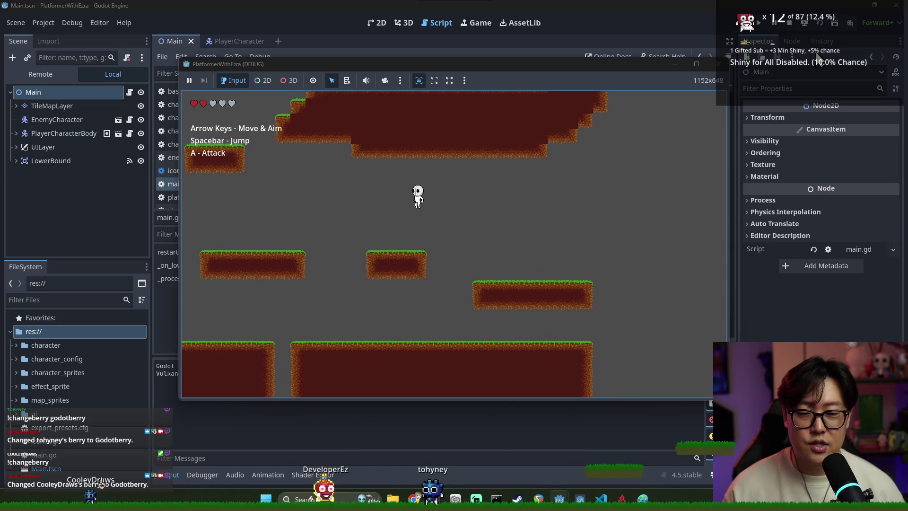
{"action": "key", "text": "Right"}
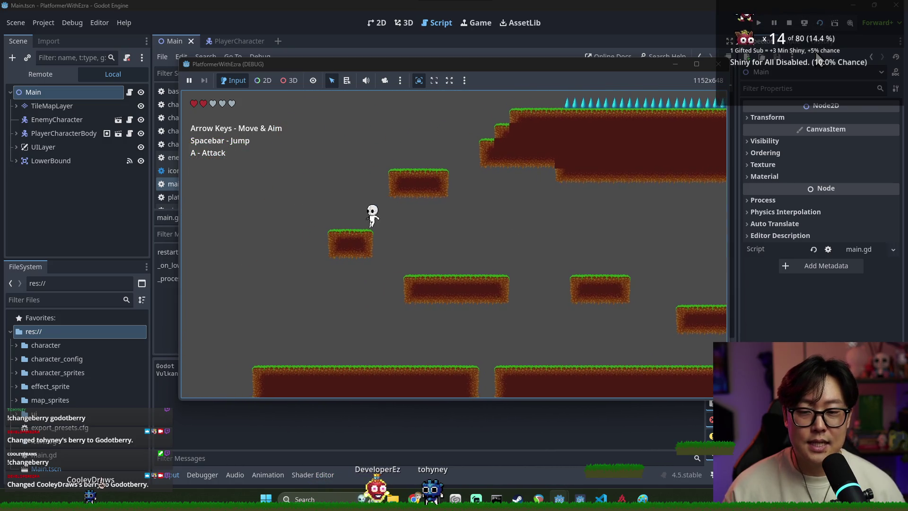
- Double-jump onto the high spiked ledge, clear the spikes, and drop to the lower platform
{"action": "key", "text": "space"}
{"action": "key", "text": "space"}
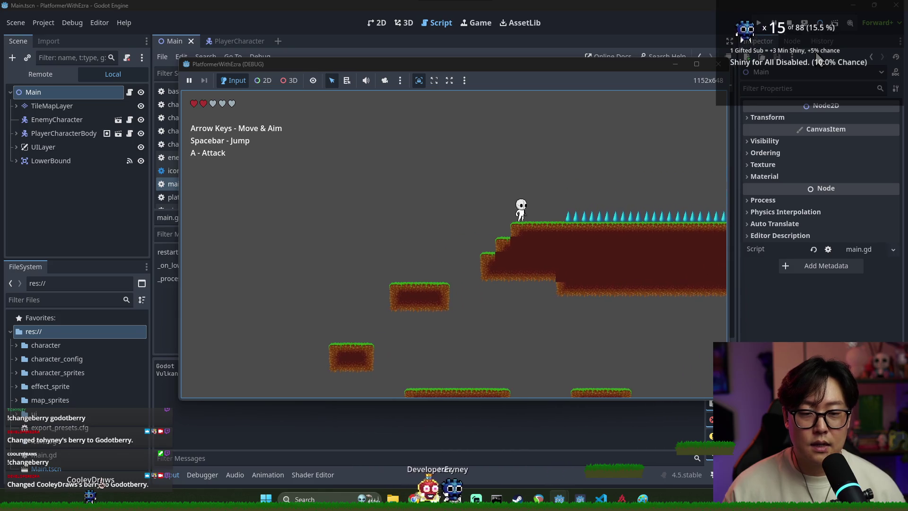
{"action": "key", "text": "space"}
{"action": "key", "text": "space"}
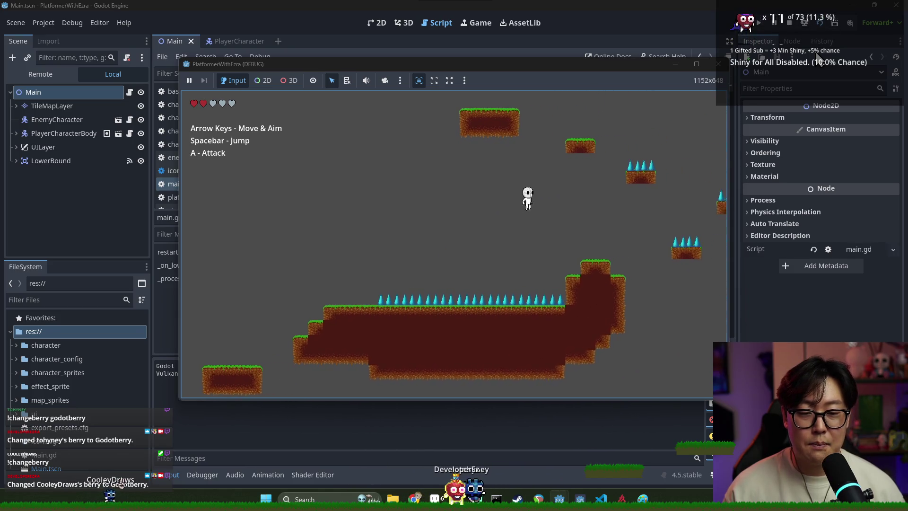
{"action": "key", "text": "space"}
{"action": "key", "text": "space"}
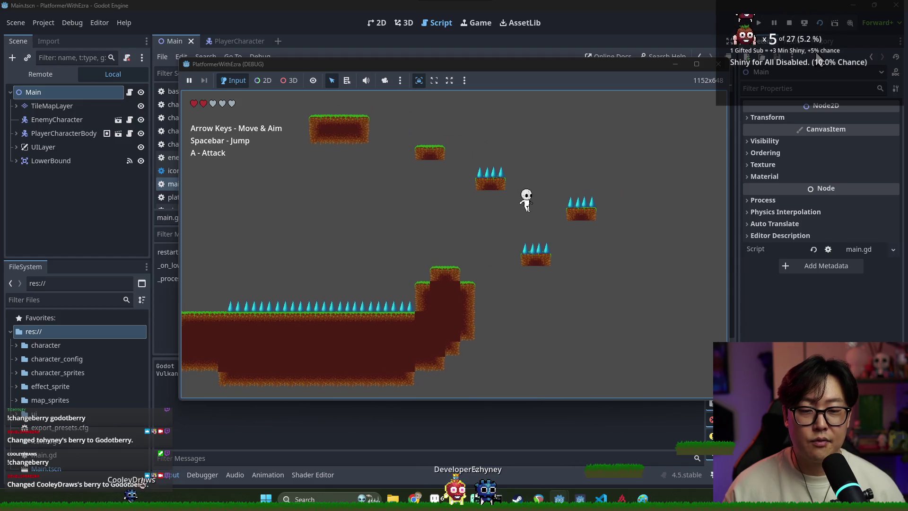
{"action": "key", "text": "space"}
{"action": "key", "text": "space"}
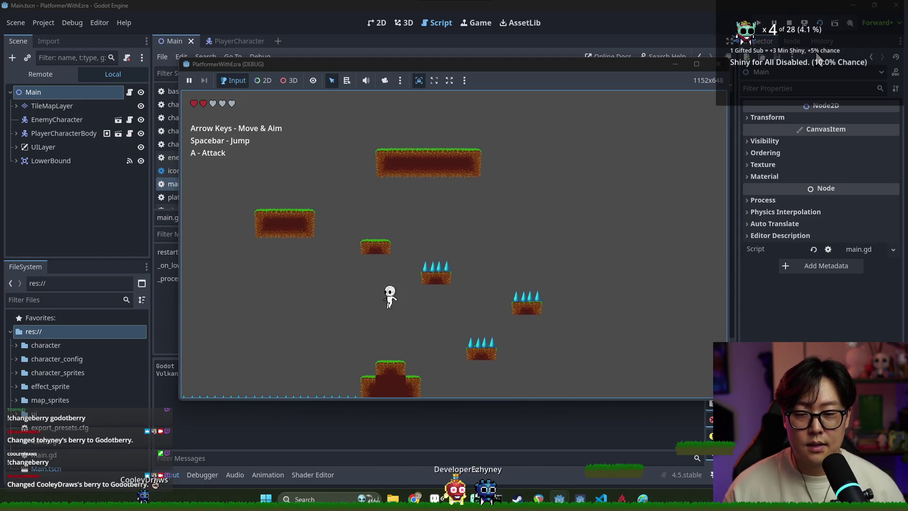
{"action": "key", "text": "space"}
{"action": "key", "text": "space"}
{"action": "key", "text": "Left"}
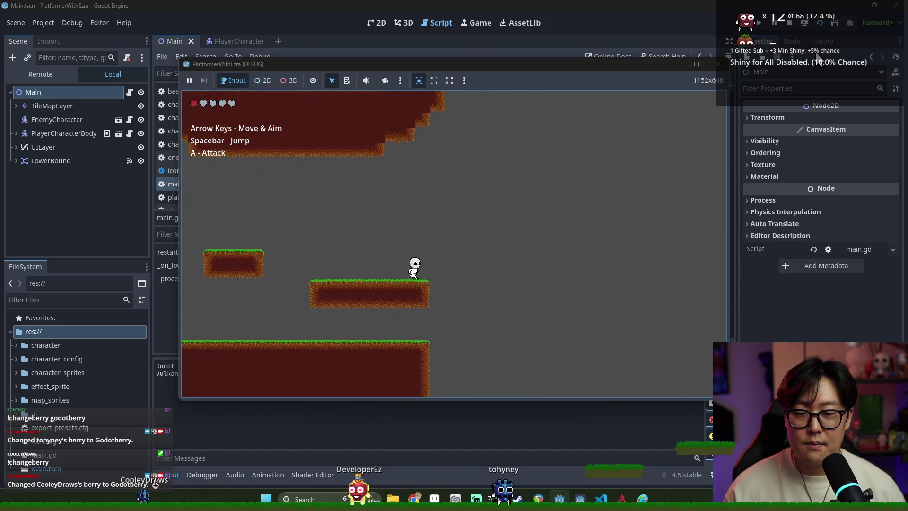
{"action": "key", "text": "Right"}
{"action": "key", "text": "space"}
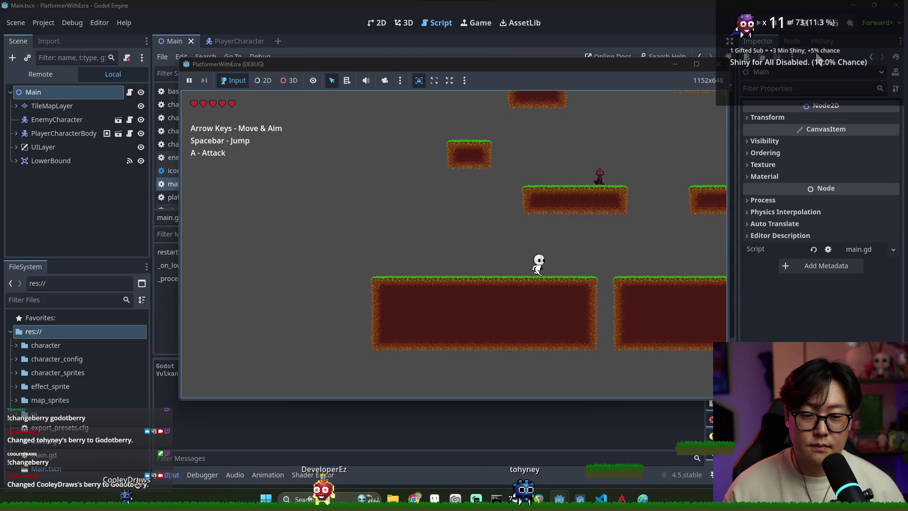
- Move the player back and forth with jumps and a slash, then drop to the lower level
{"action": "key", "text": "Right"}
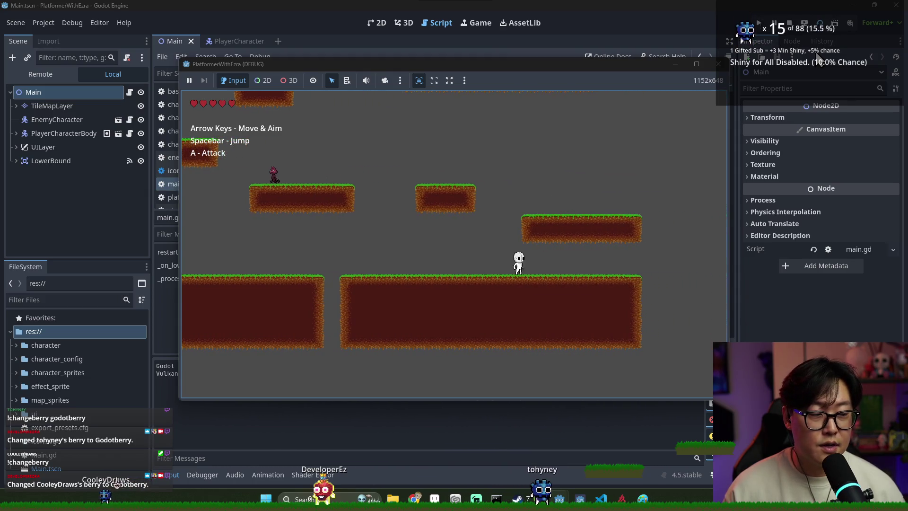
{"action": "key", "text": "Left"}
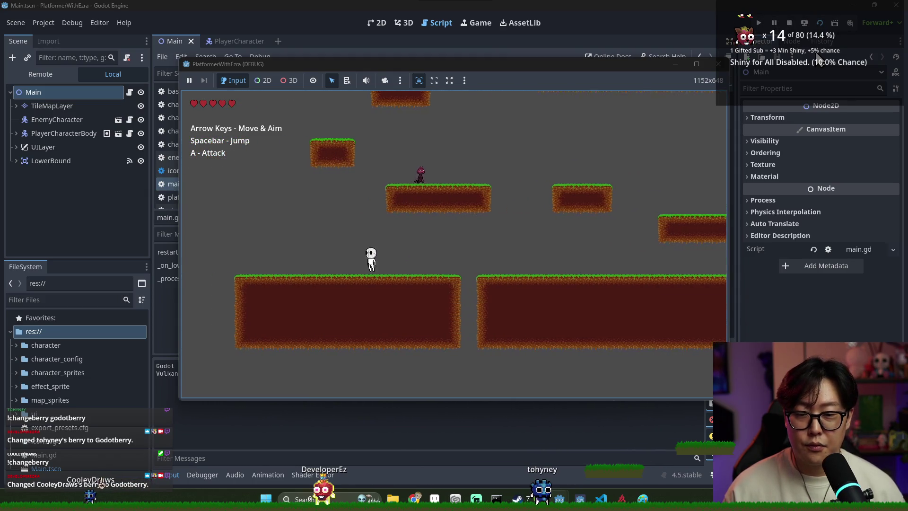
{"action": "key", "text": "space"}
{"action": "key", "text": "Left"}
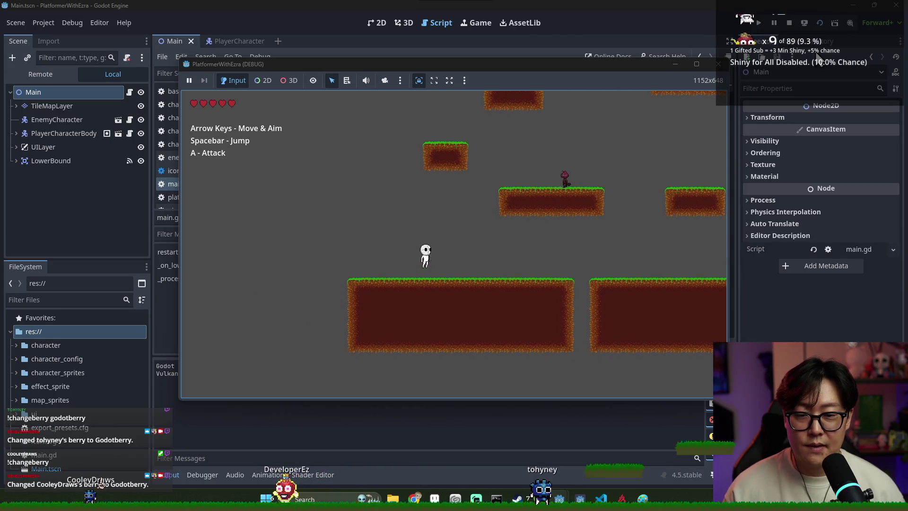
{"action": "key", "text": "Left"}
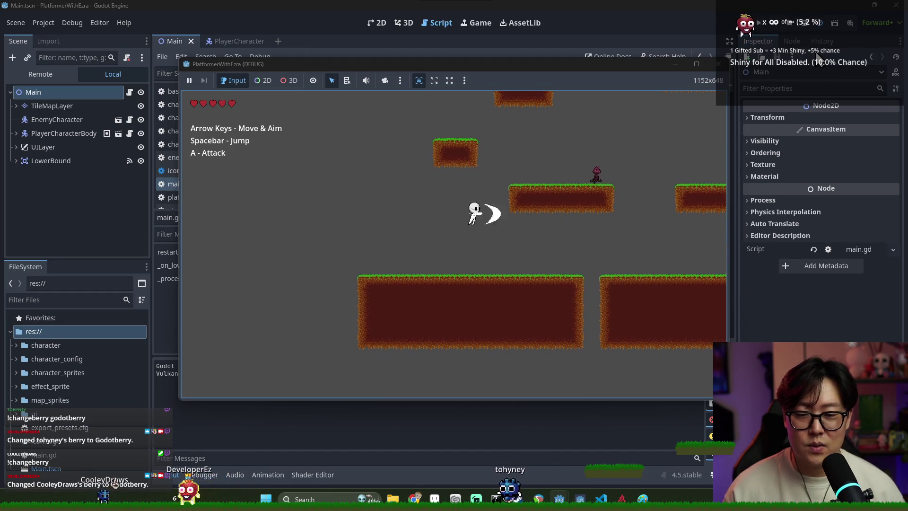
{"action": "key", "text": "Right"}
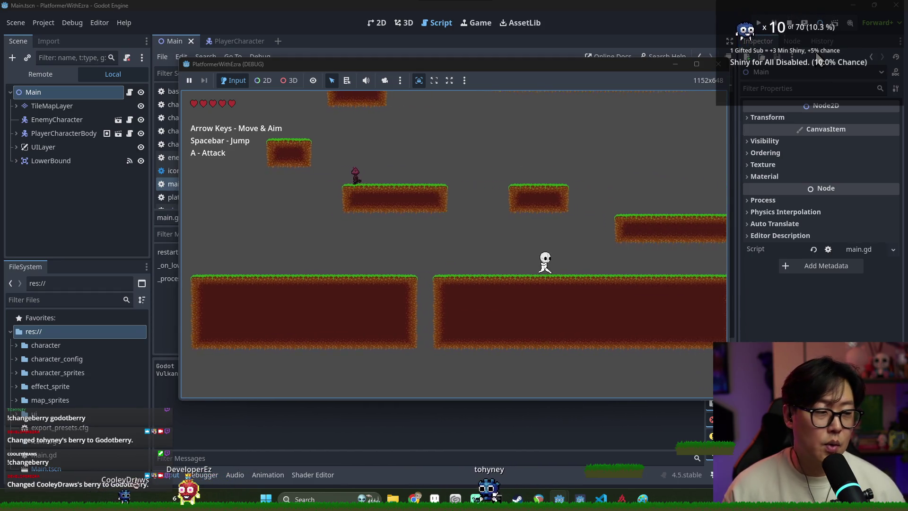
{"action": "key", "text": "space"}
{"action": "key", "text": "Left"}
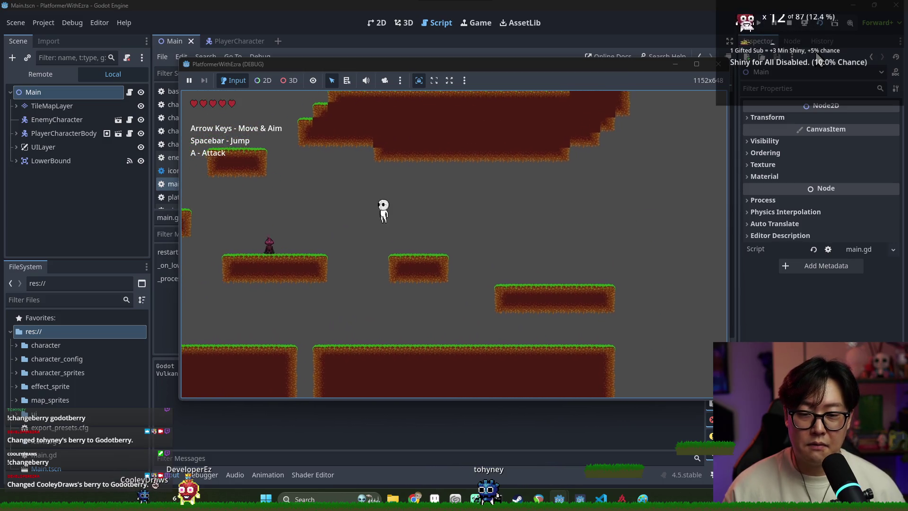
{"action": "key", "text": "space"}
{"action": "key", "text": "a"}
{"action": "key", "text": "Left"}
{"action": "key", "text": "space"}
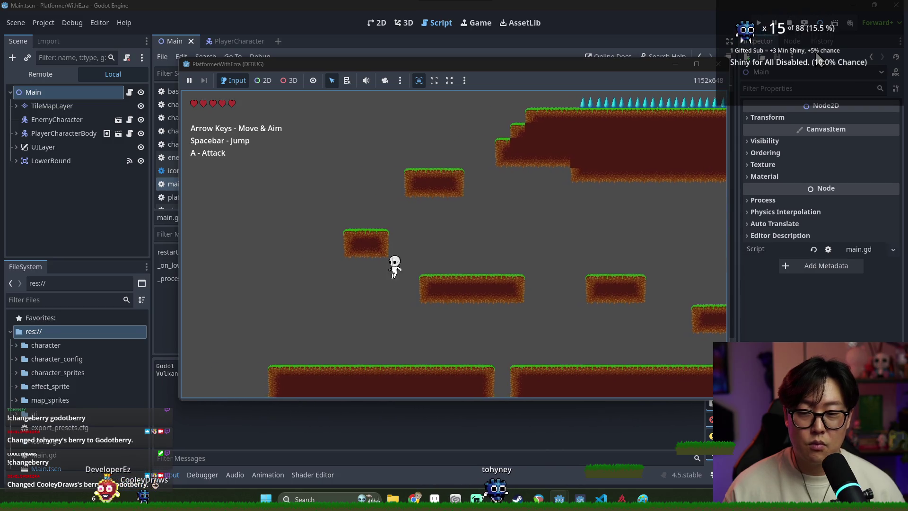
- Run right along the lower level, jumping across platforms toward the higher ledge
{"action": "key", "text": "Right"}
{"action": "key", "text": "space"}
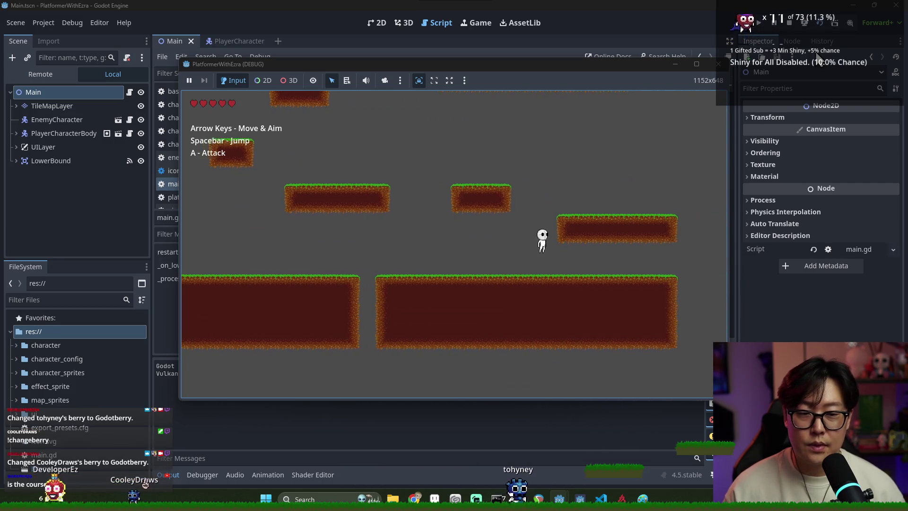
{"action": "key", "text": "Left"}
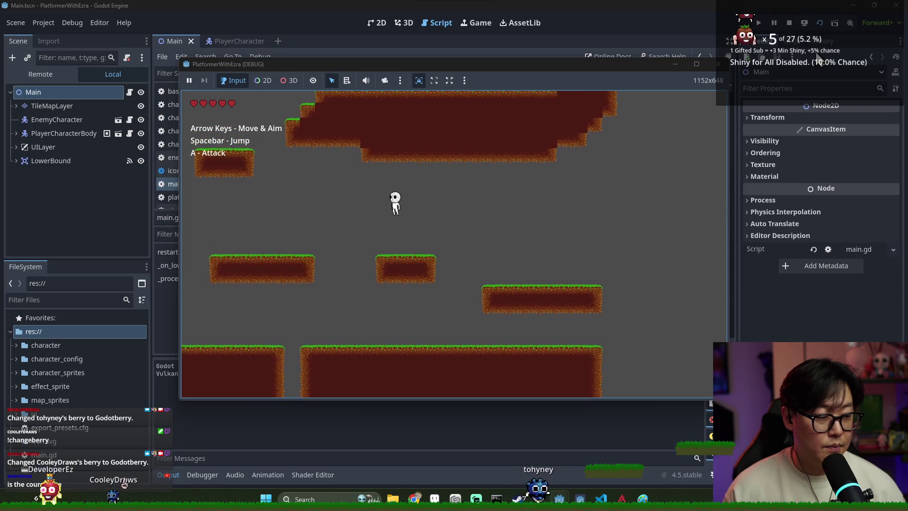
{"action": "key", "text": "space"}
{"action": "key", "text": "Right"}
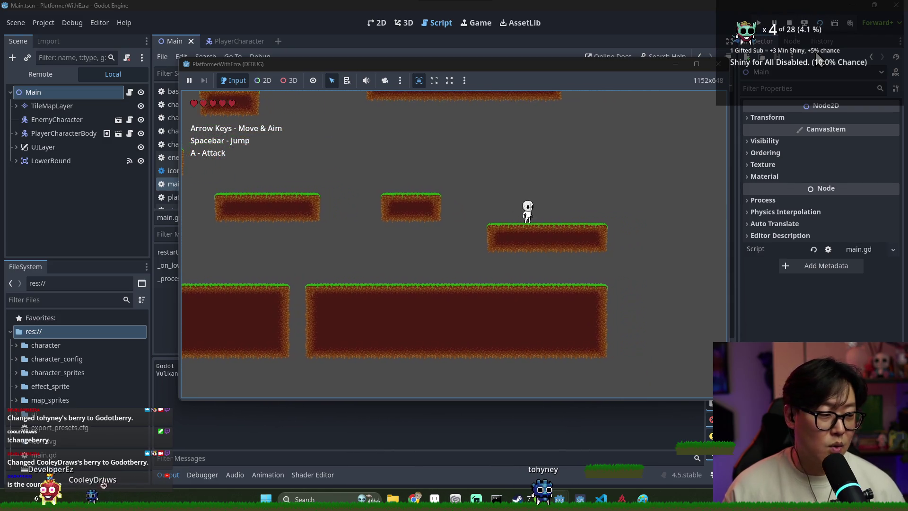
{"action": "key", "text": "Left"}
{"action": "key", "text": "Right"}
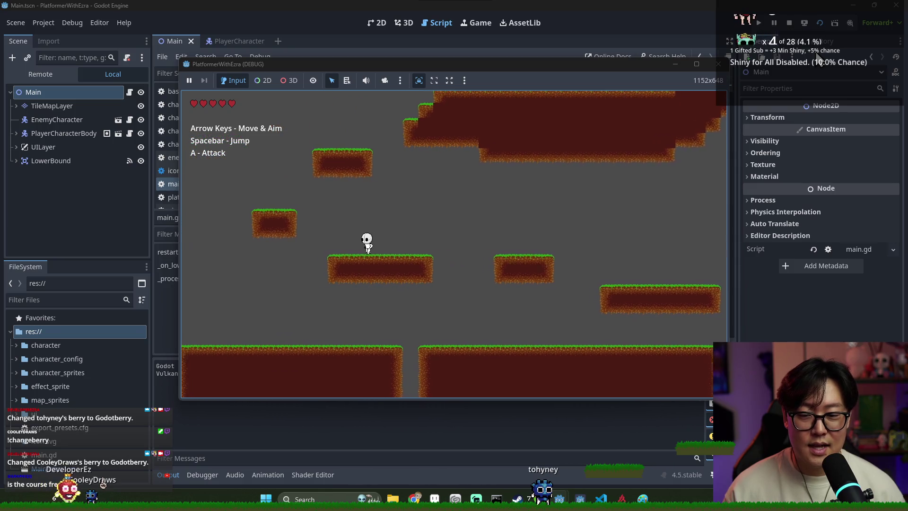
{"action": "key", "text": "space"}
{"action": "key", "text": "Right"}
{"action": "key", "text": "space"}
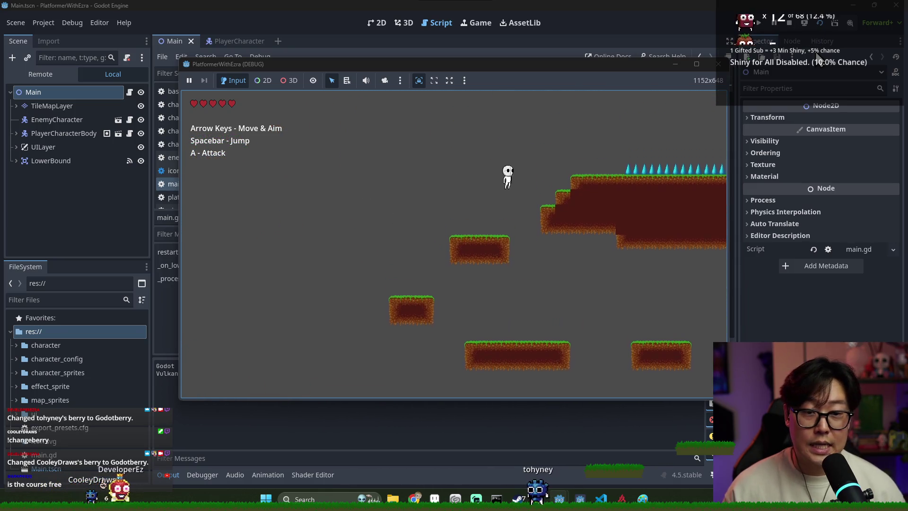
- Jump the spike row onto the raised pillar and higher platforms, then land lower left
{"action": "key", "text": "Right"}
{"action": "key", "text": "space"}
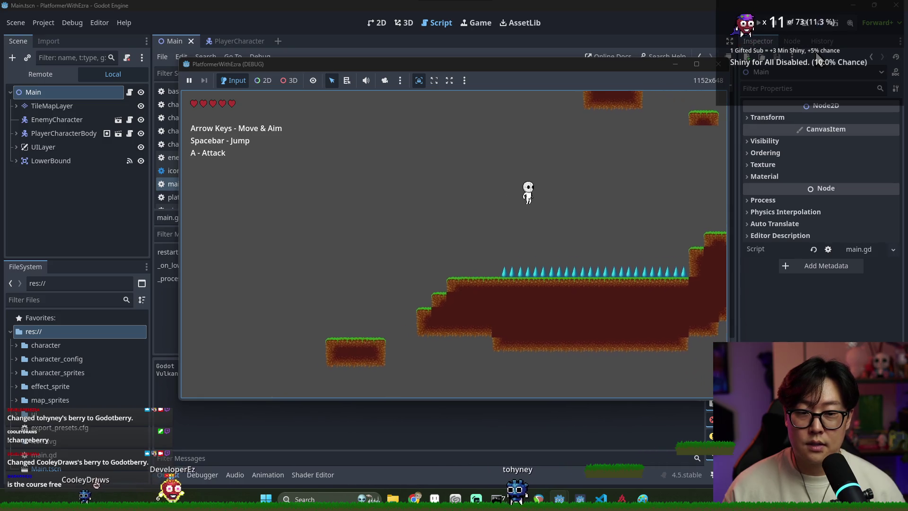
{"action": "key", "text": "Right"}
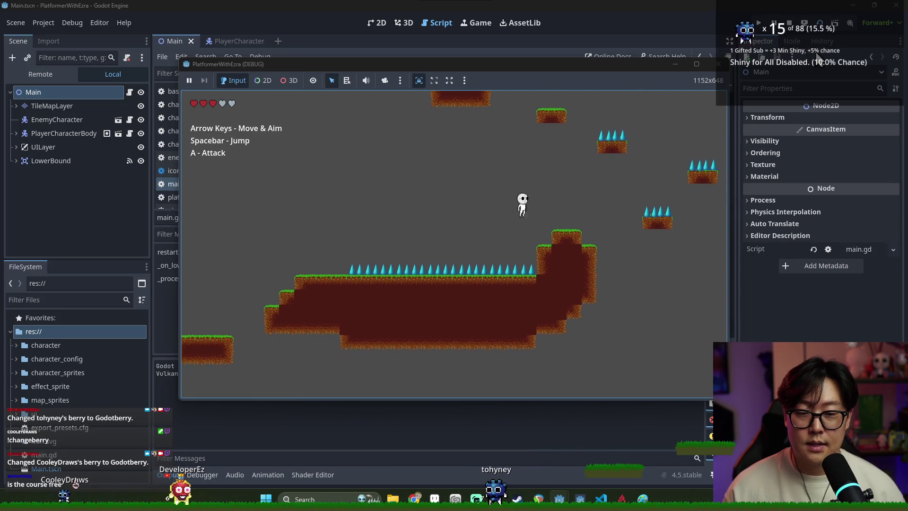
{"action": "key", "text": "space"}
{"action": "key", "text": "Right"}
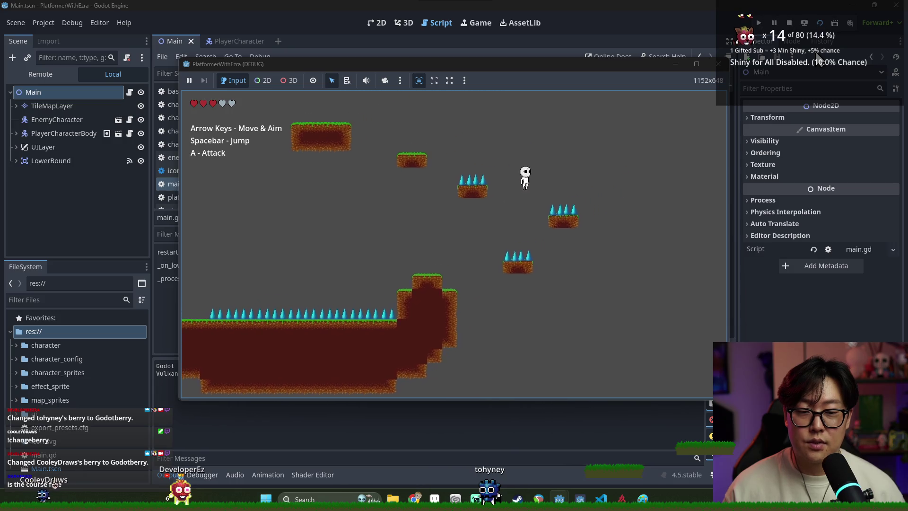
{"action": "key", "text": "Left"}
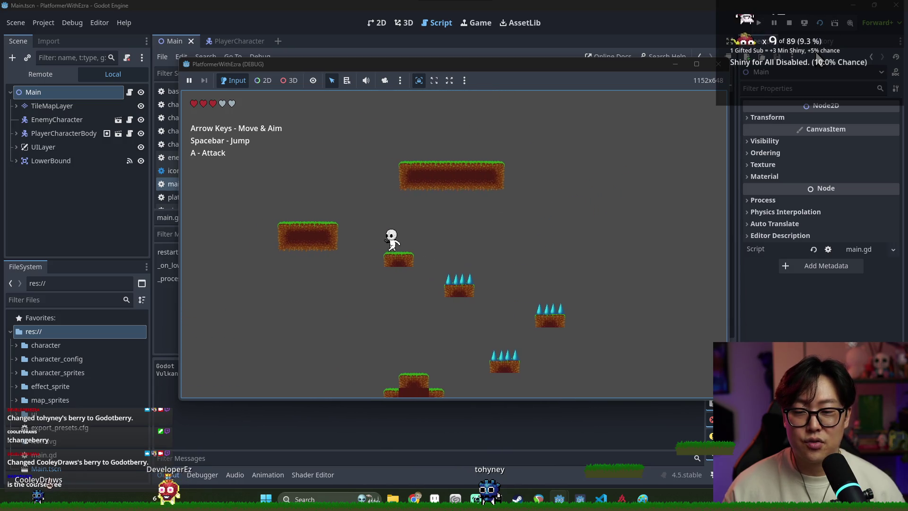
{"action": "key", "text": "Left"}
{"action": "key", "text": "space"}
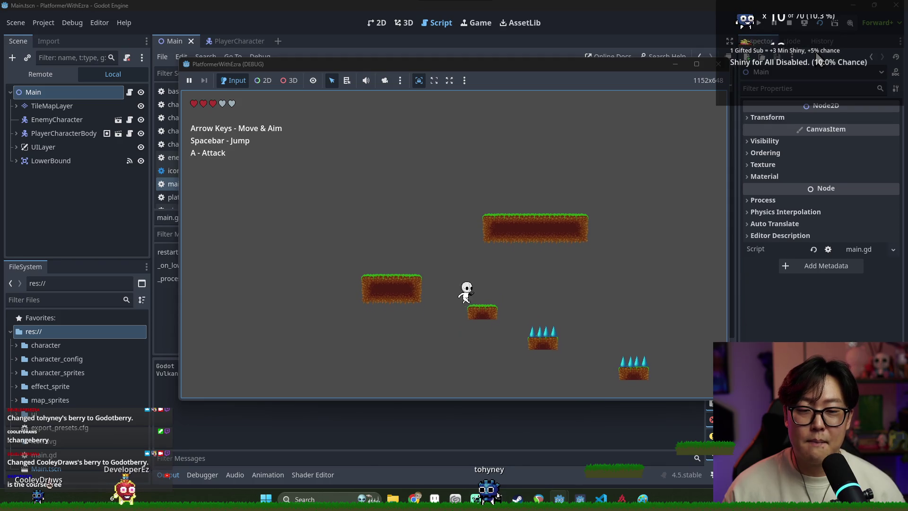
- Leap far left, climb the large spiked platform, clear its spikes, and land atop the tall column
{"action": "key", "text": "Right"}
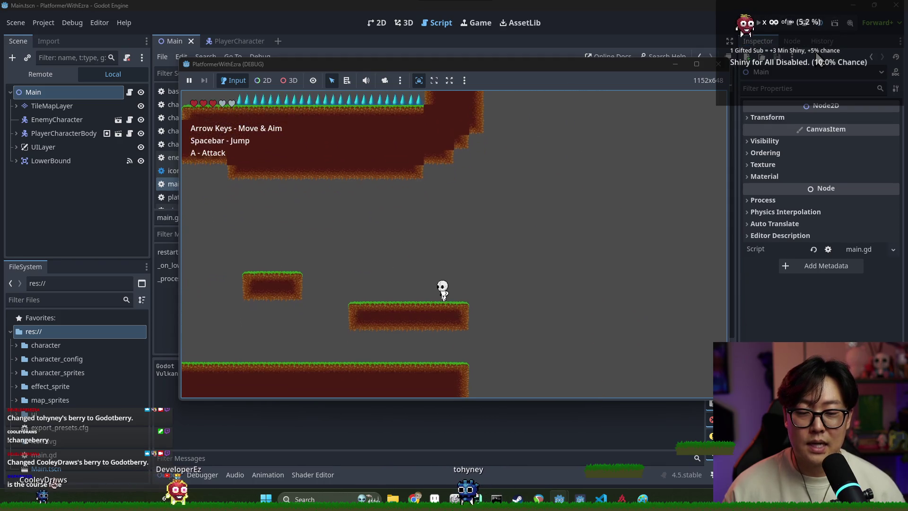
{"action": "key", "text": "Left"}
{"action": "key", "text": "space"}
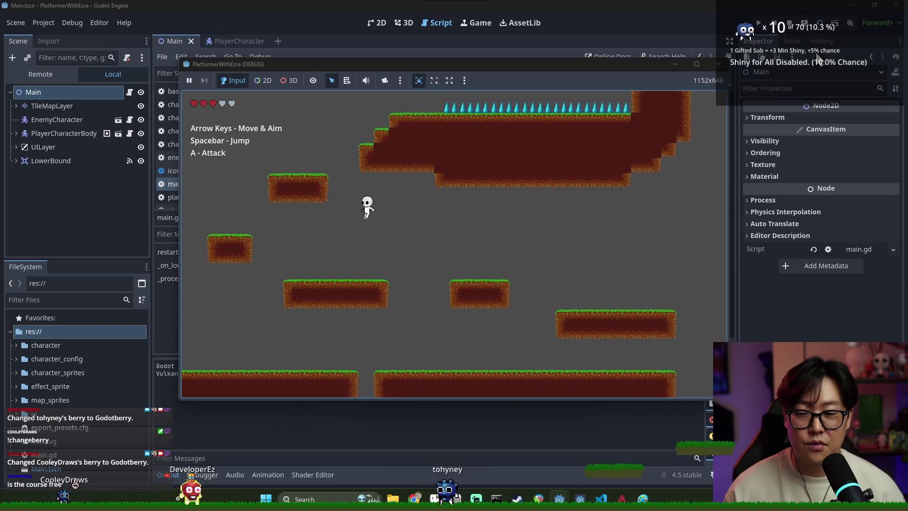
{"action": "key", "text": "Left"}
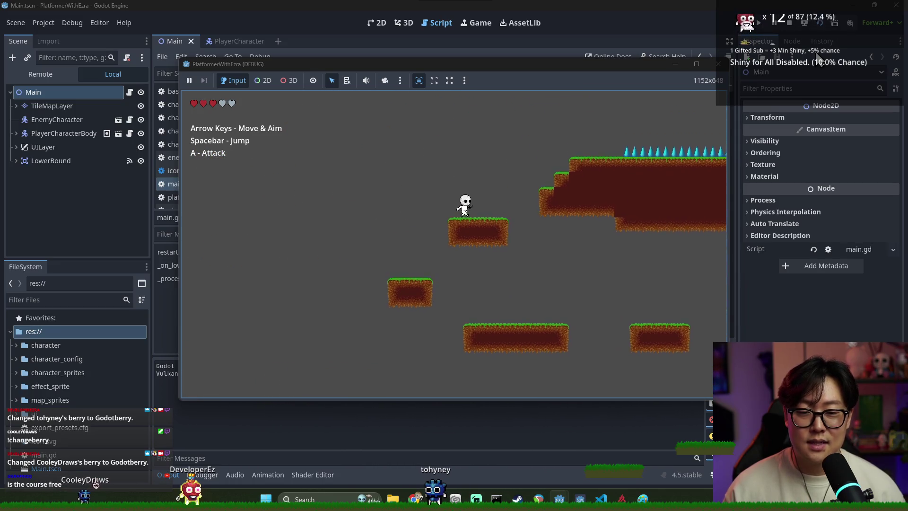
{"action": "key", "text": "Right"}
{"action": "key", "text": "space"}
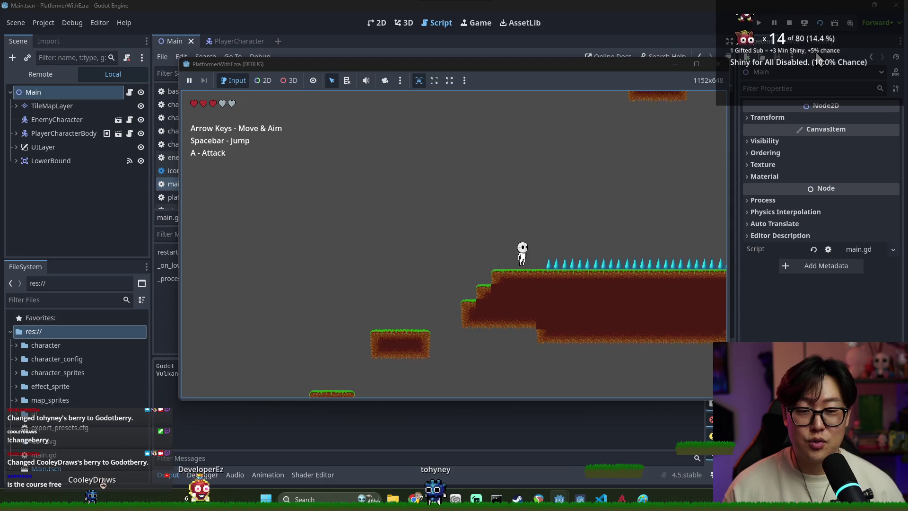
{"action": "key", "text": "Right"}
{"action": "key", "text": "space"}
{"action": "key", "text": "space"}
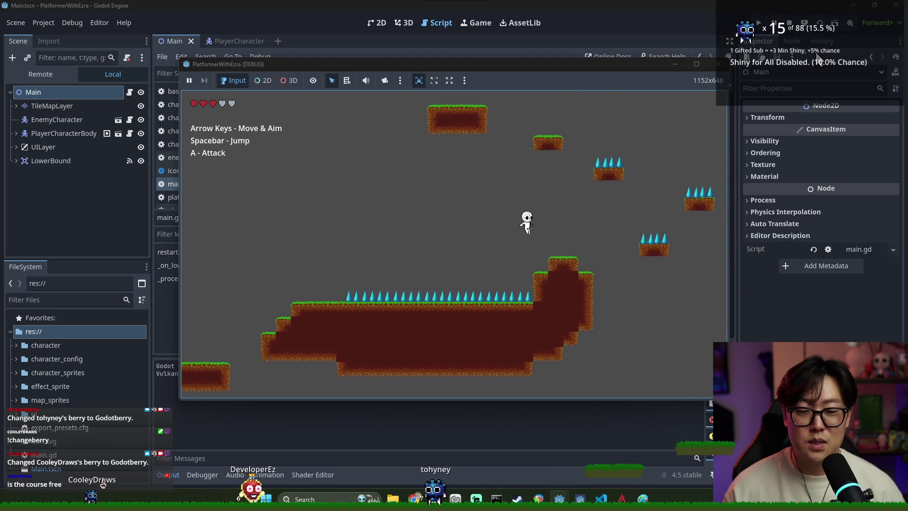
{"action": "key", "text": "Right"}
{"action": "key", "text": "space"}
{"action": "key", "text": "space"}
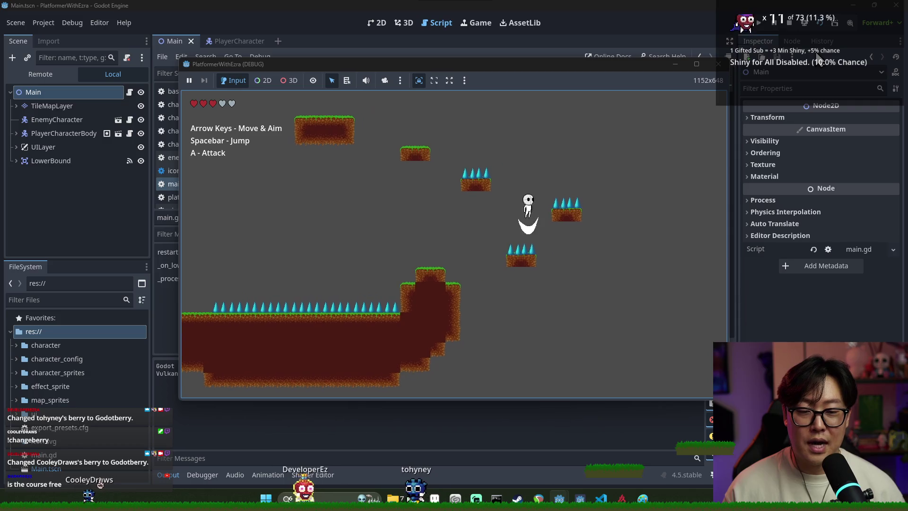
{"action": "key", "text": "space"}
{"action": "key", "text": "Left"}
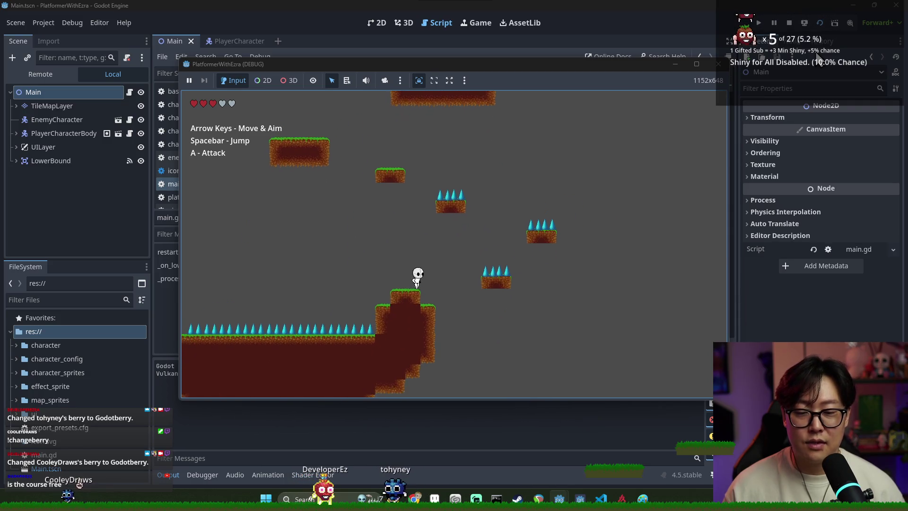
- Drop off the column and jump up successive higher platforms to the right
{"action": "key", "text": "Right"}
{"action": "key", "text": "Left"}
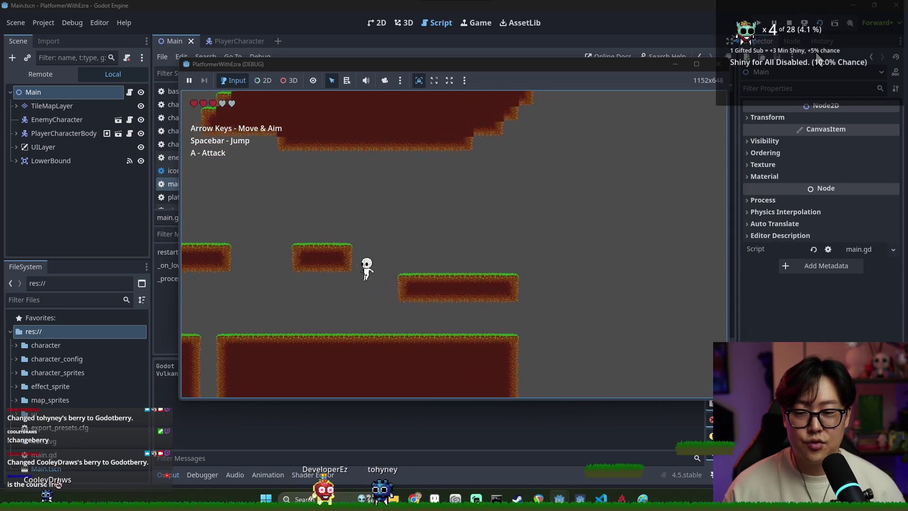
{"action": "key", "text": "Right"}
{"action": "key", "text": "space"}
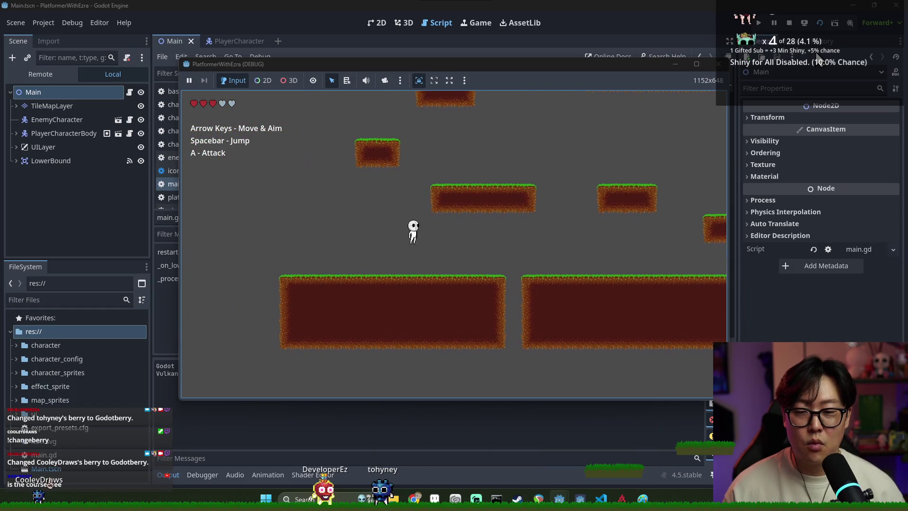
{"action": "key", "text": "Right"}
{"action": "key", "text": "space"}
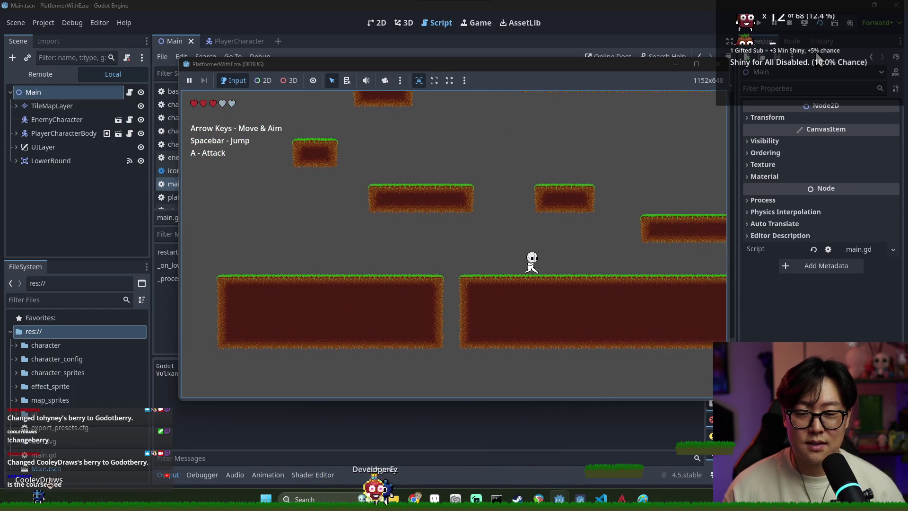
{"action": "key", "text": "Right"}
{"action": "key", "text": "space"}
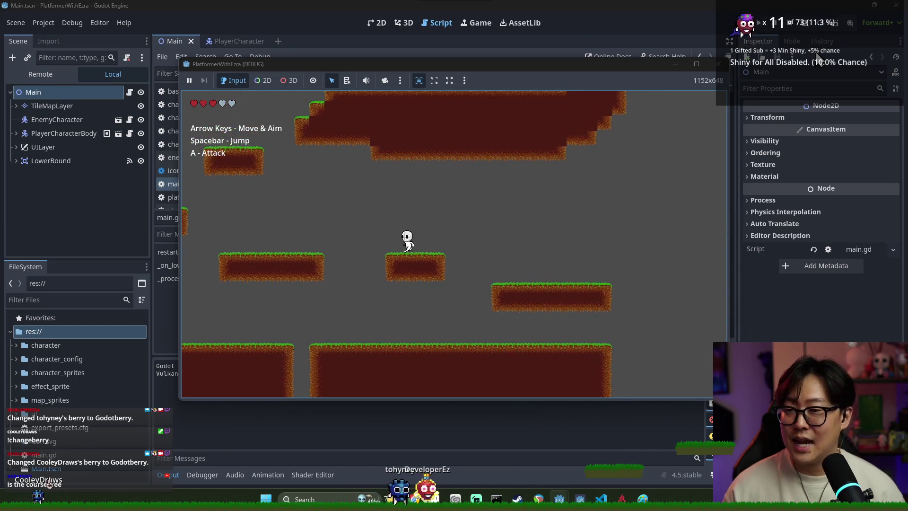
{"action": "key", "text": "Right"}
{"action": "key", "text": "space"}
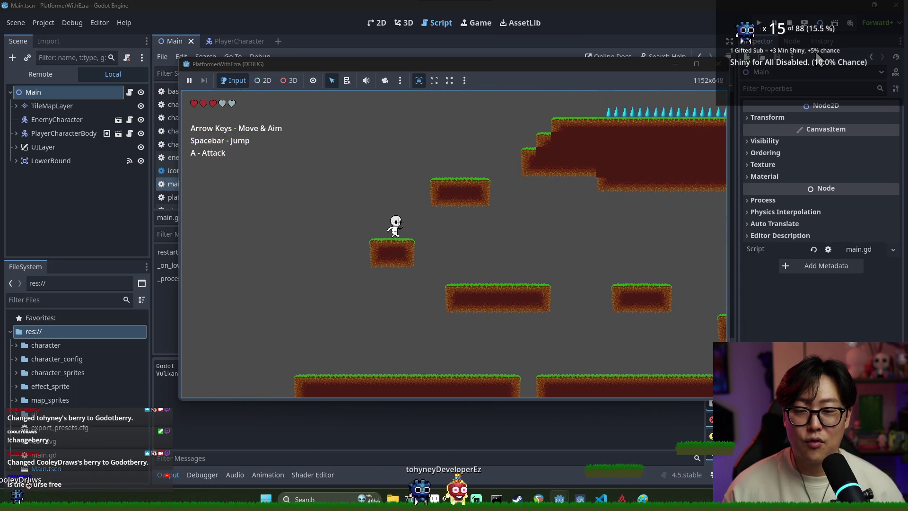
{"action": "key", "text": "Right"}
{"action": "key", "text": "space"}
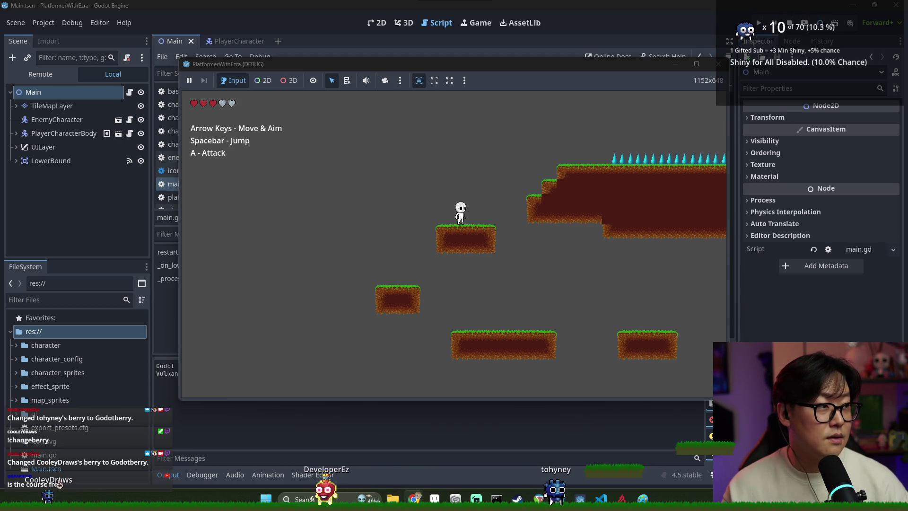
- Stop the running debug game with F8, returning to main.gd
{"action": "key", "text": "F8"}
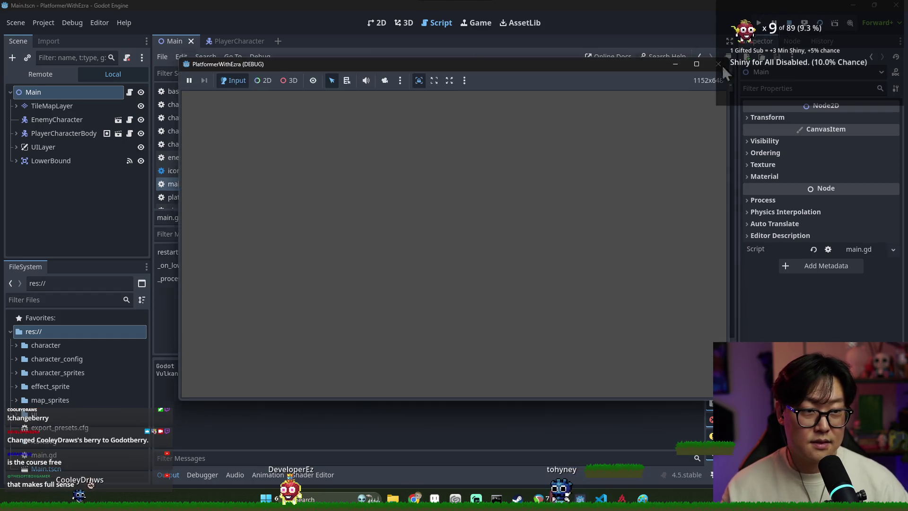
- Stop the debug session and close the Paint sketch without saving
{"action": "left_click", "coordinate": [722, 57]}
{"action": "left_click", "coordinate": [468, 208]}
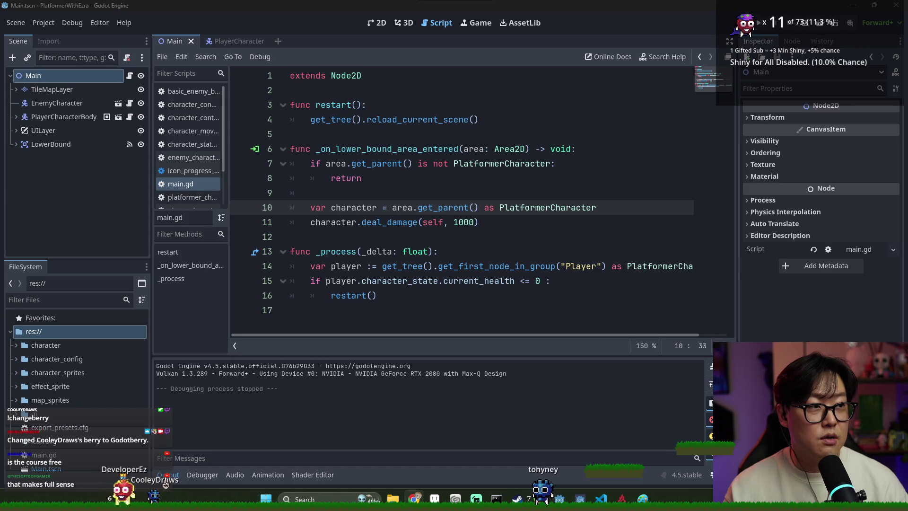
{"action": "key", "text": "super+Tab"}
{"action": "left_click", "coordinate": [565, 189]}
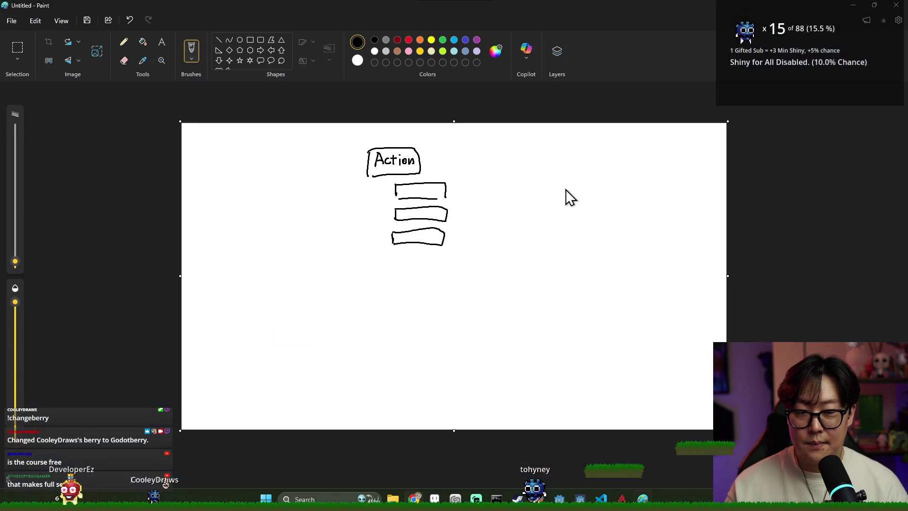
{"action": "key", "text": "alt+F4"}
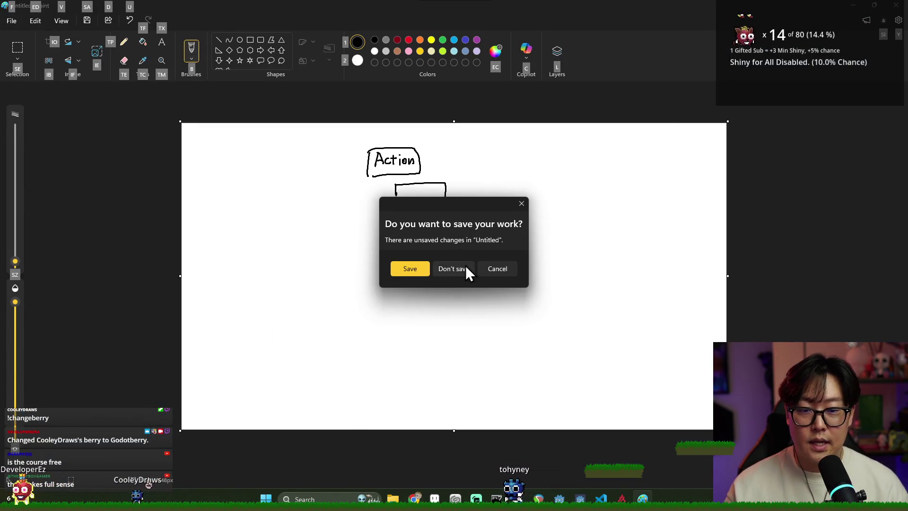
{"action": "left_click", "coordinate": [465, 268]}
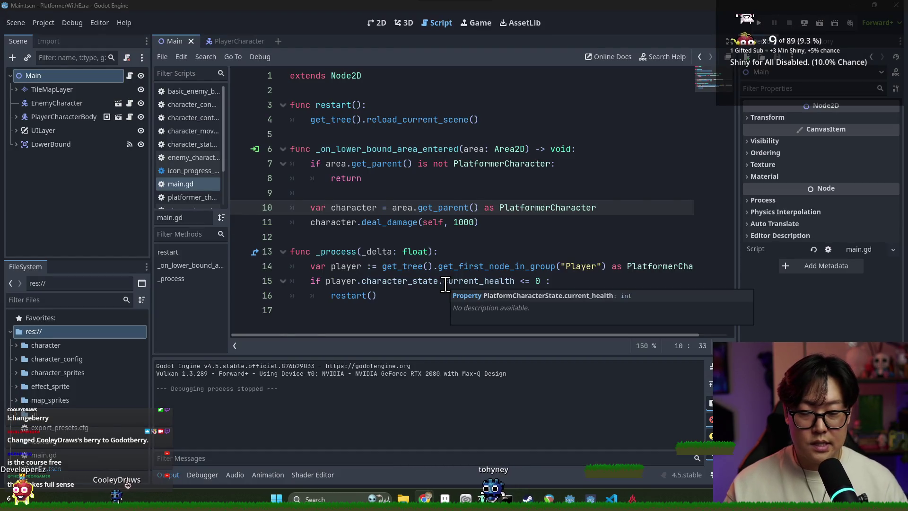
- Close the empty Chrome New Tab window and cycle back through Discord to Godot's main.gd
{"action": "key", "text": "super+Tab"}
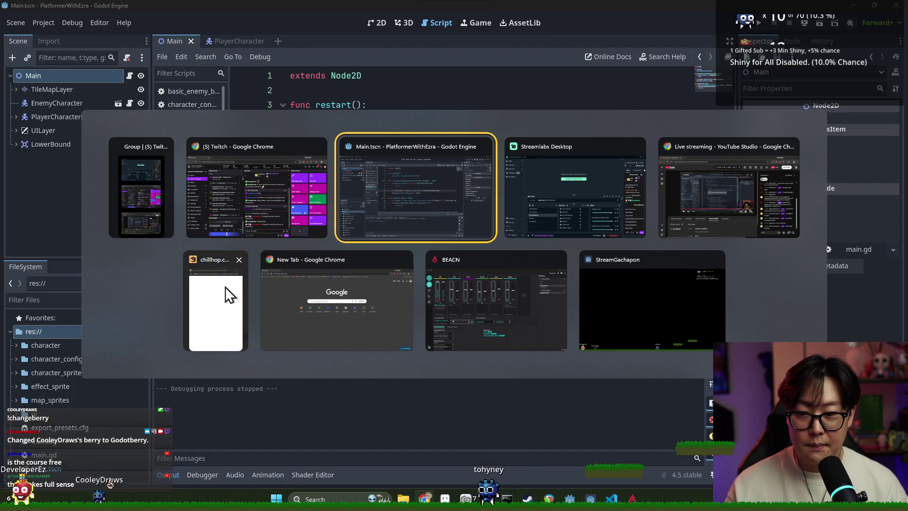
{"action": "key", "text": "Escape"}
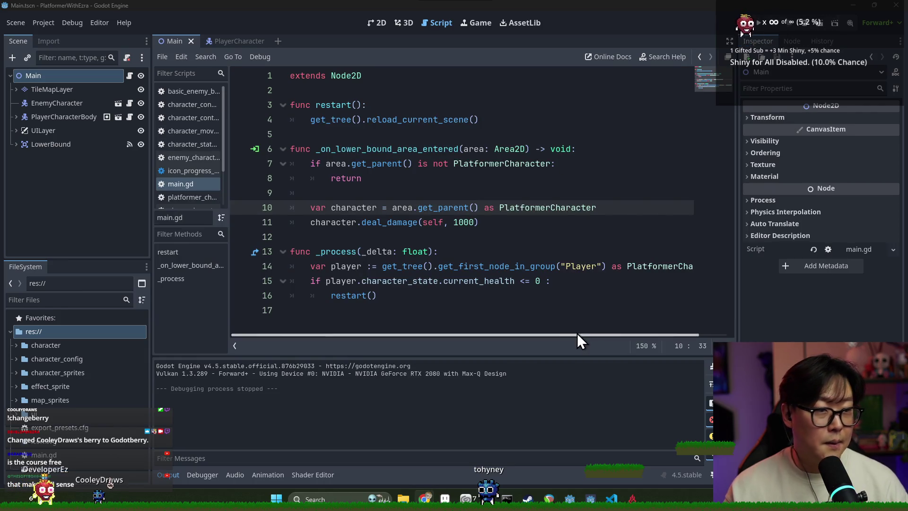
{"action": "key", "text": "super+Tab"}
{"action": "left_click", "coordinate": [434, 279]}
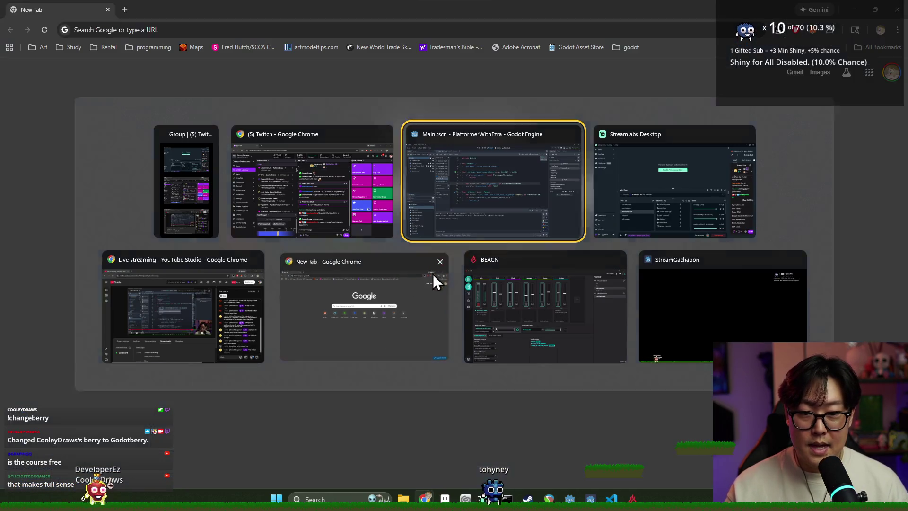
{"action": "left_click", "coordinate": [901, 7]}
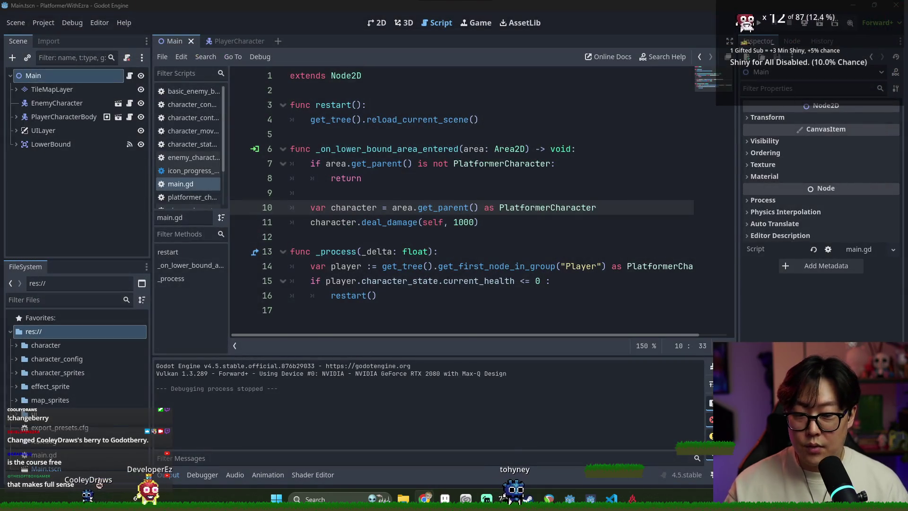
{"action": "key", "text": "alt+Tab"}
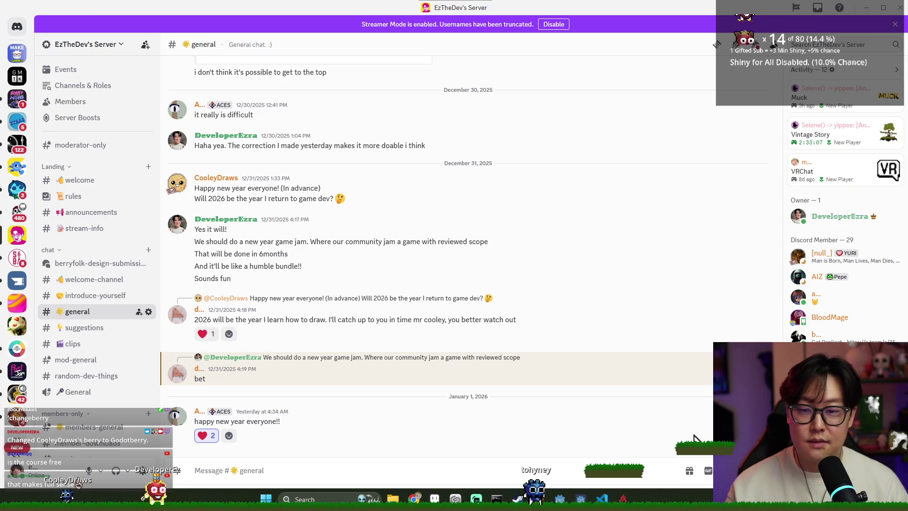
{"action": "key", "text": "alt+Tab"}
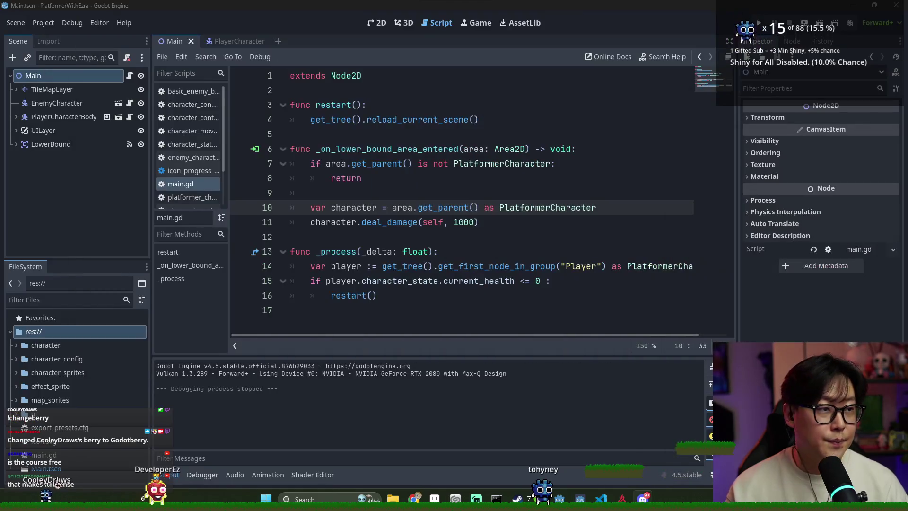
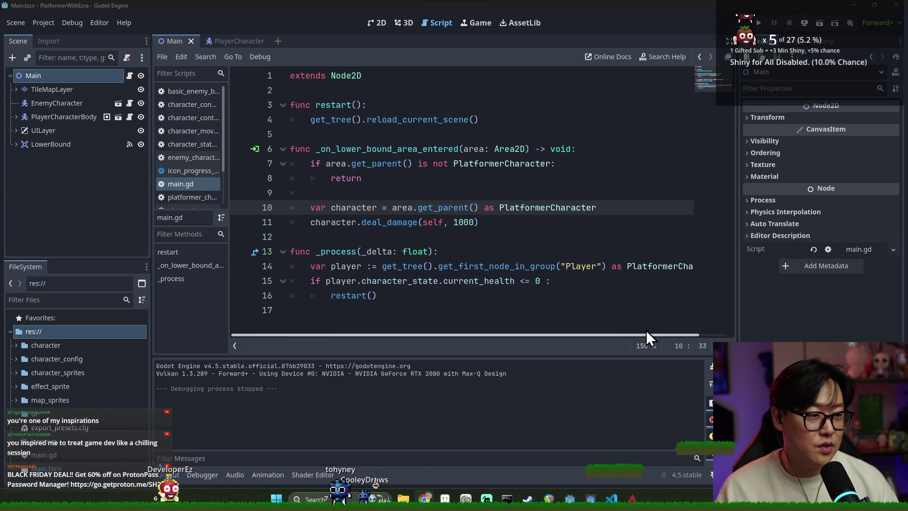
- Place the caret on lines 9–10 of the script, then centre and maximize the Discord window
{"action": "left_click", "coordinate": [397, 207]}
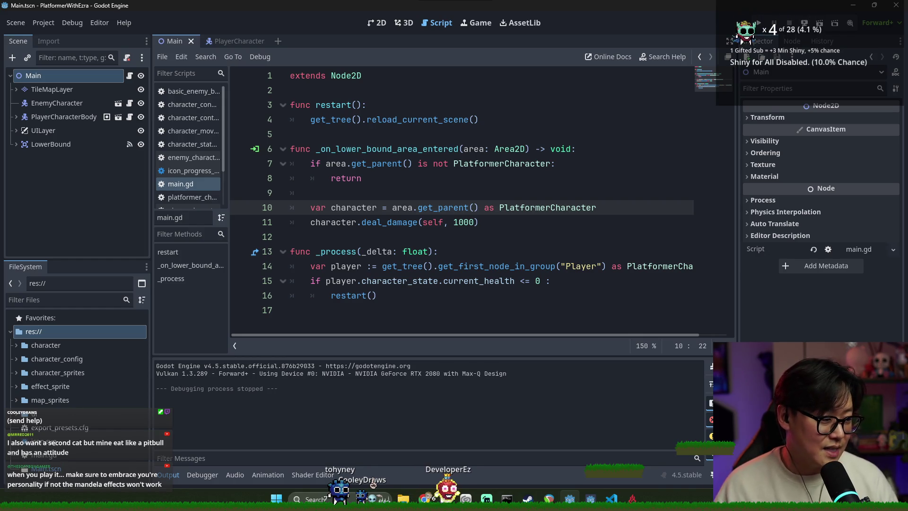
{"action": "left_click", "coordinate": [426, 191]}
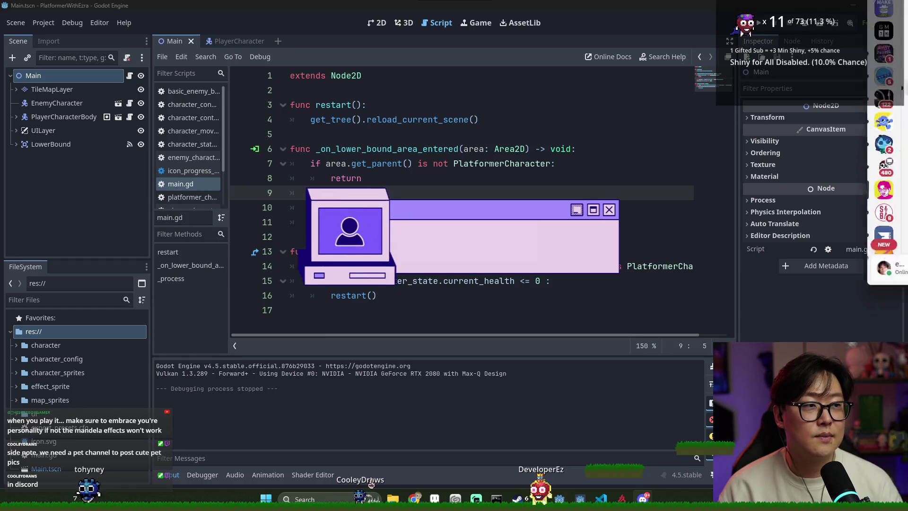
{"action": "mouse_move", "coordinate": [851, 148]}
{"action": "left_mouse_down"}
{"action": "mouse_move", "coordinate": [846, 138]}
{"action": "mouse_move", "coordinate": [448, 50]}
{"action": "mouse_move", "coordinate": [344, 45]}
{"action": "left_mouse_up"}
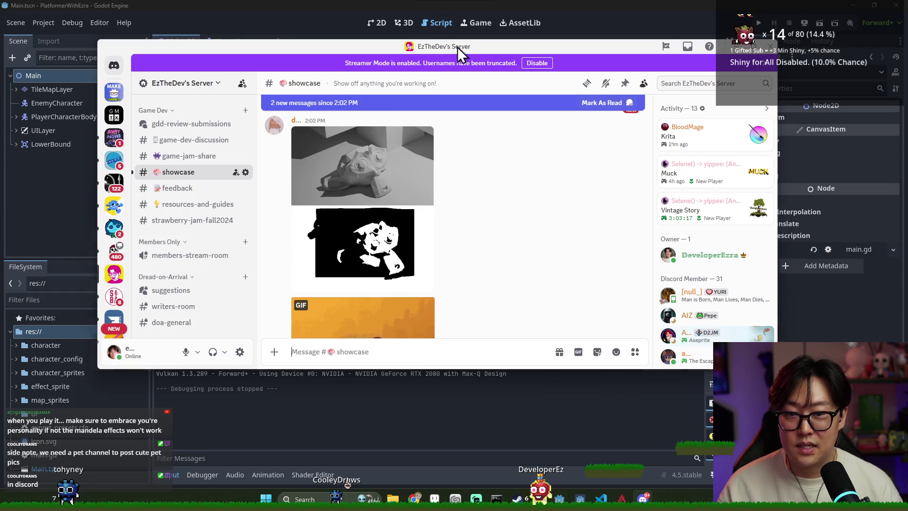
{"action": "double_click", "coordinate": [458, 47]}
{"action": "scroll", "coordinate": [324, 253], "scroll_direction": "up", "scroll_amount": 3}
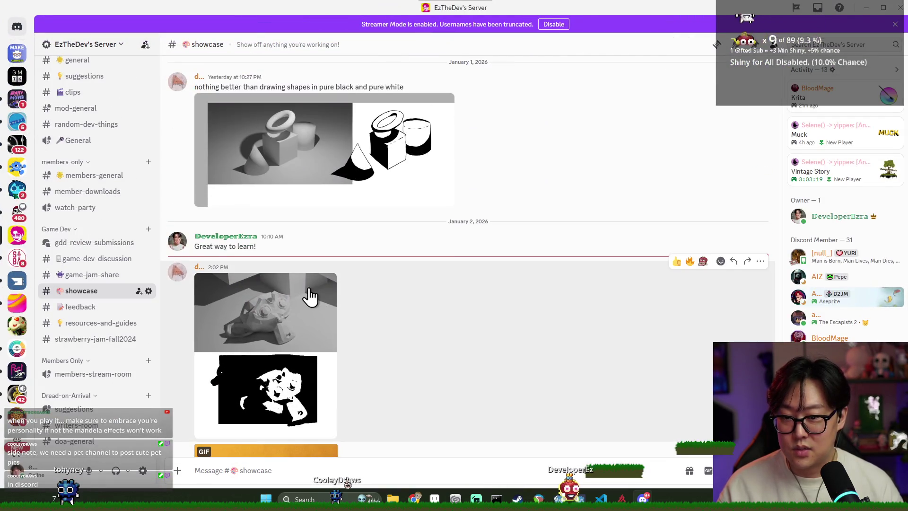
{"action": "scroll", "coordinate": [309, 294], "scroll_direction": "down", "scroll_amount": 3}
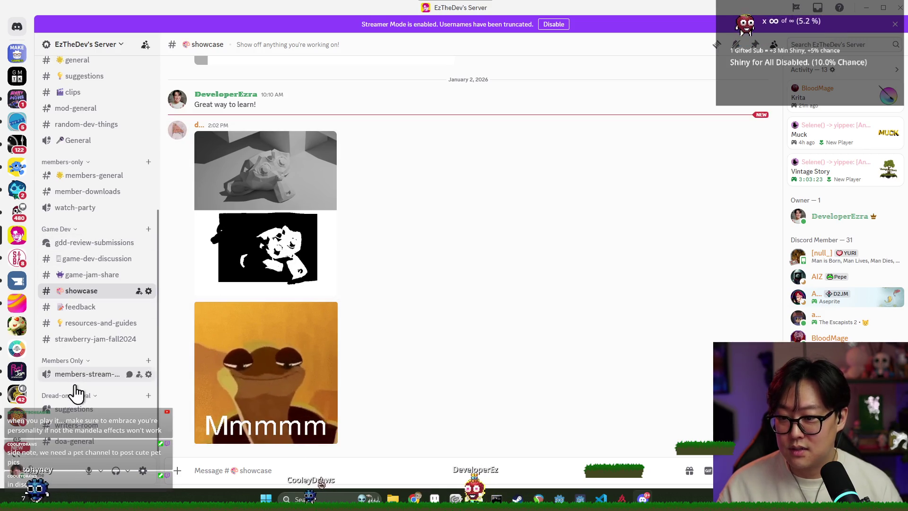
{"action": "scroll", "coordinate": [90, 381], "scroll_direction": "up", "scroll_amount": 3}
{"action": "scroll", "coordinate": [90, 379], "scroll_direction": "up", "scroll_amount": 3}
{"action": "scroll", "coordinate": [122, 336], "scroll_direction": "down", "scroll_amount": 2}
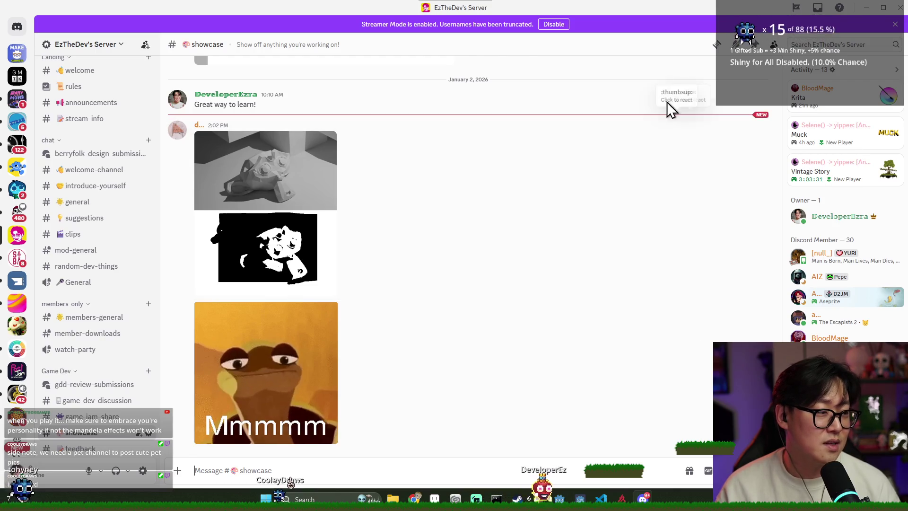
- Resize Discord smaller, collapse Game Dev and members-only, and open #random-dev-things
{"action": "mouse_move", "coordinate": [498, 6]}
{"action": "left_mouse_down"}
{"action": "mouse_move", "coordinate": [584, 44]}
{"action": "mouse_move", "coordinate": [567, 1]}
{"action": "left_mouse_up"}
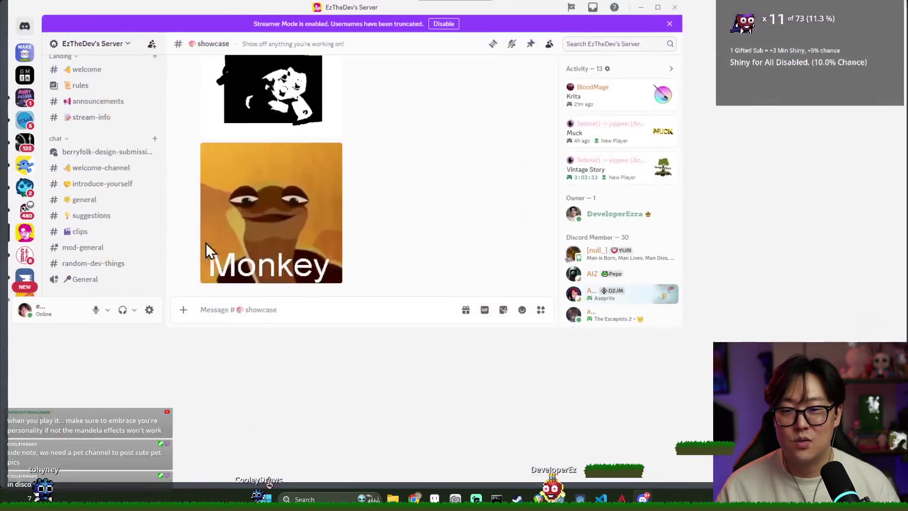
{"action": "scroll", "coordinate": [86, 333], "scroll_direction": "down", "scroll_amount": 2}
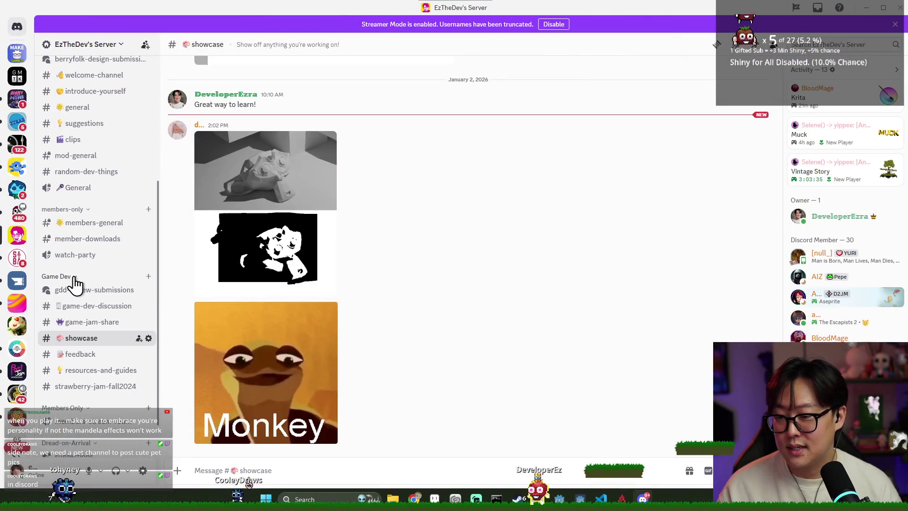
{"action": "left_click", "coordinate": [56, 275]}
{"action": "left_click", "coordinate": [77, 264]}
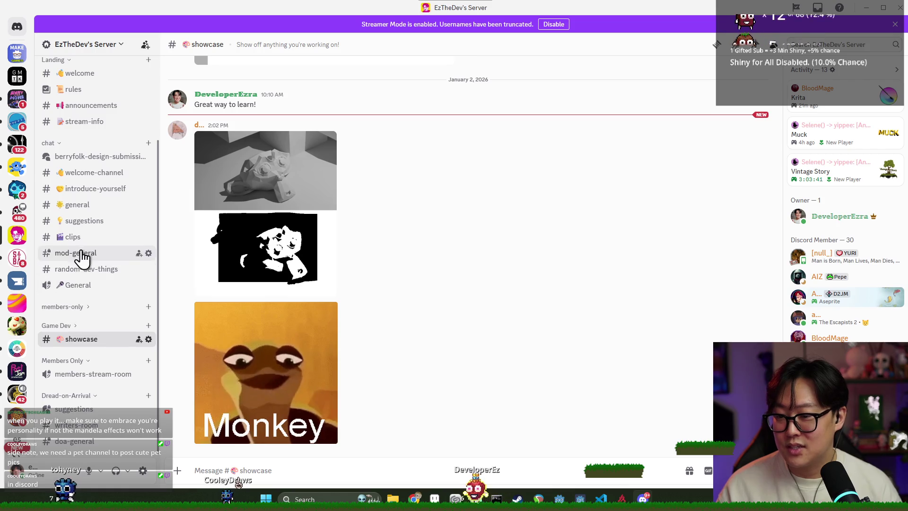
{"action": "left_click", "coordinate": [112, 272]}
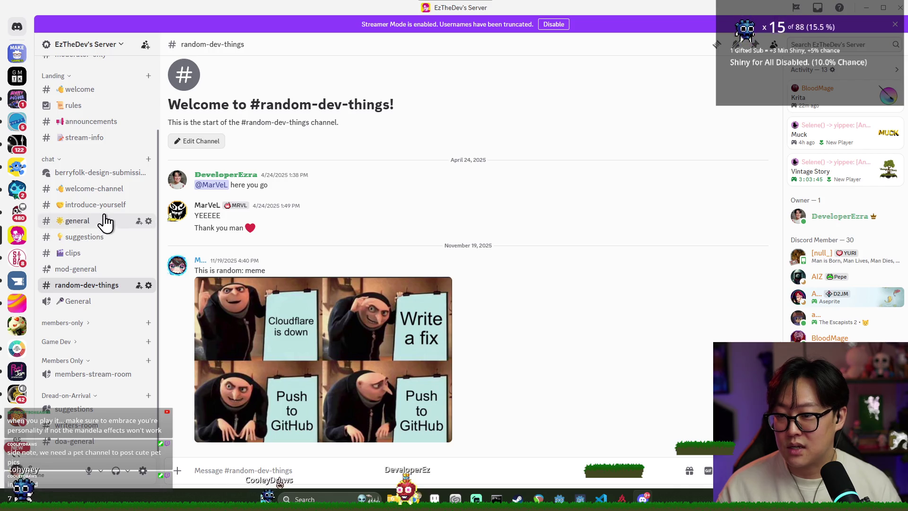
- Create a text channel named pets-and-cutes under the chat category
{"action": "left_click", "coordinate": [148, 159]}
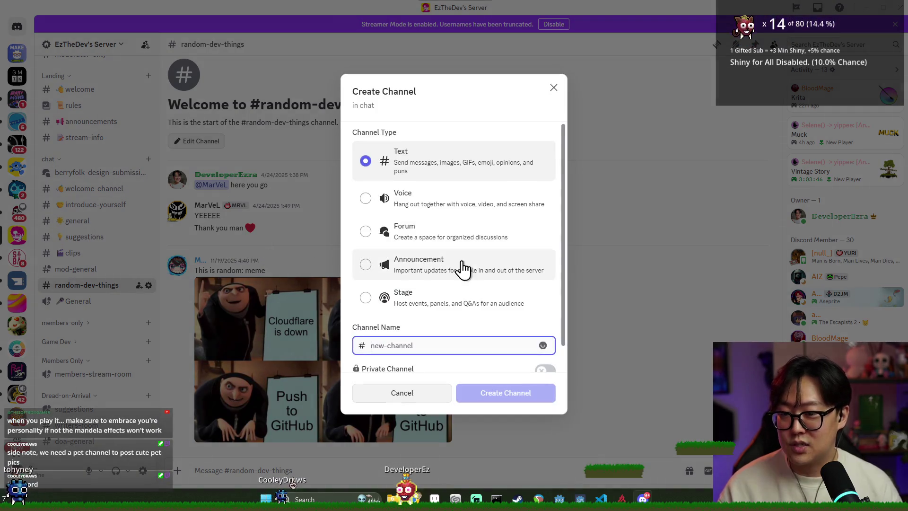
{"action": "left_click", "coordinate": [429, 179]}
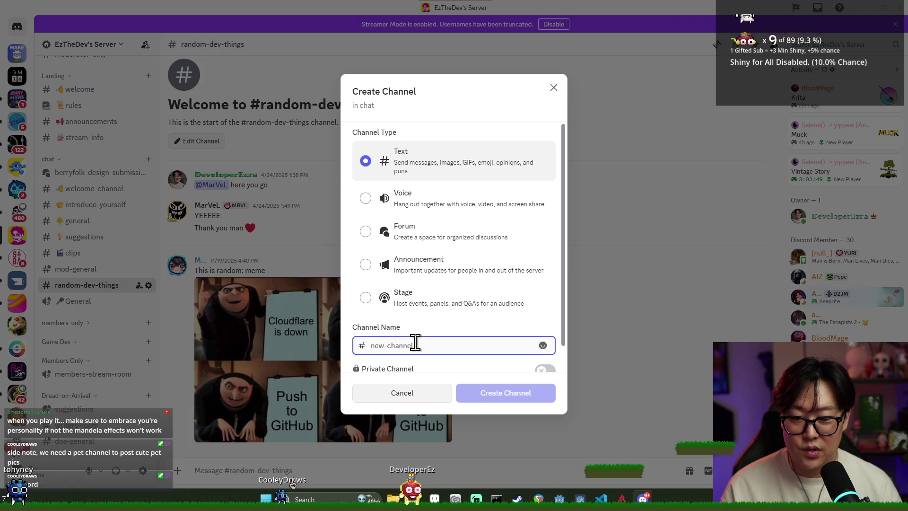
{"action": "scroll", "coordinate": [414, 343], "scroll_direction": "down", "scroll_amount": 1}
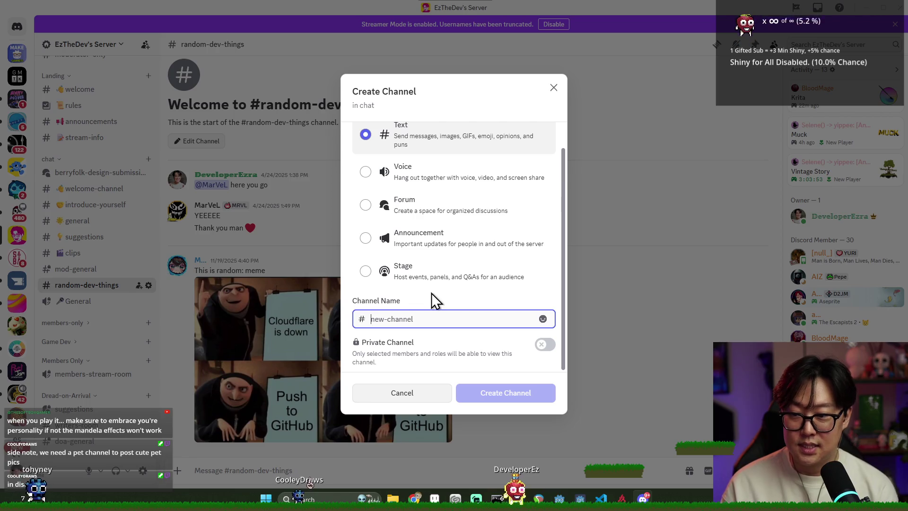
{"action": "type", "text": "pet"}
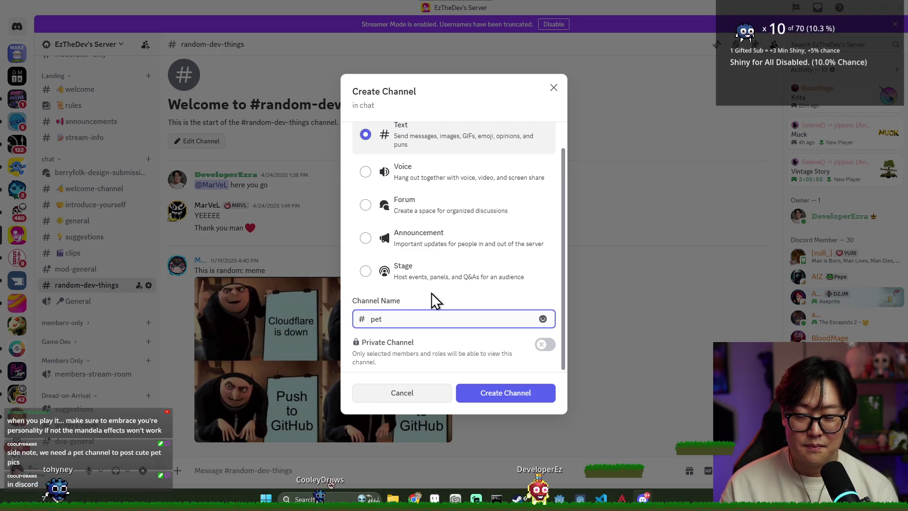
{"action": "type", "text": "s-and-cutes"}
{"action": "key", "text": "Return"}
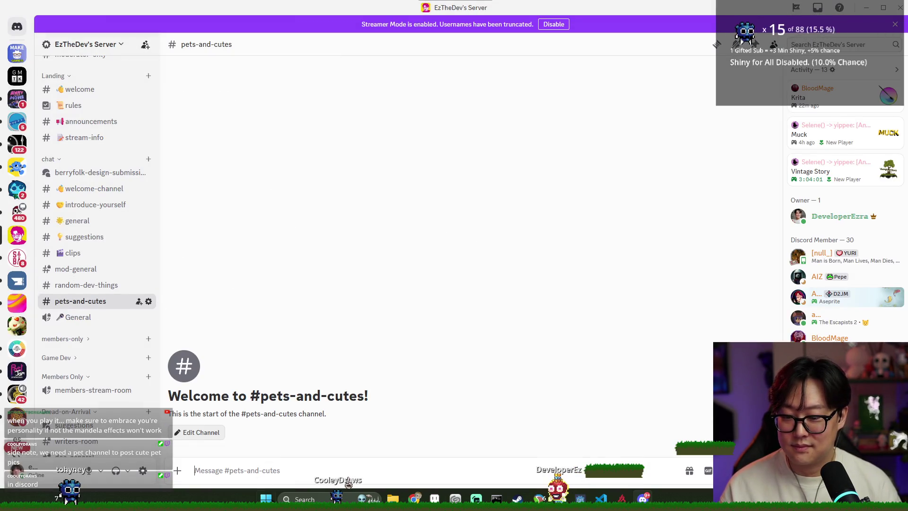
- Post "post your pet and cute pics here" in pets-and-cutes and dismiss the channel hints
{"action": "type", "text": "post your pet"}
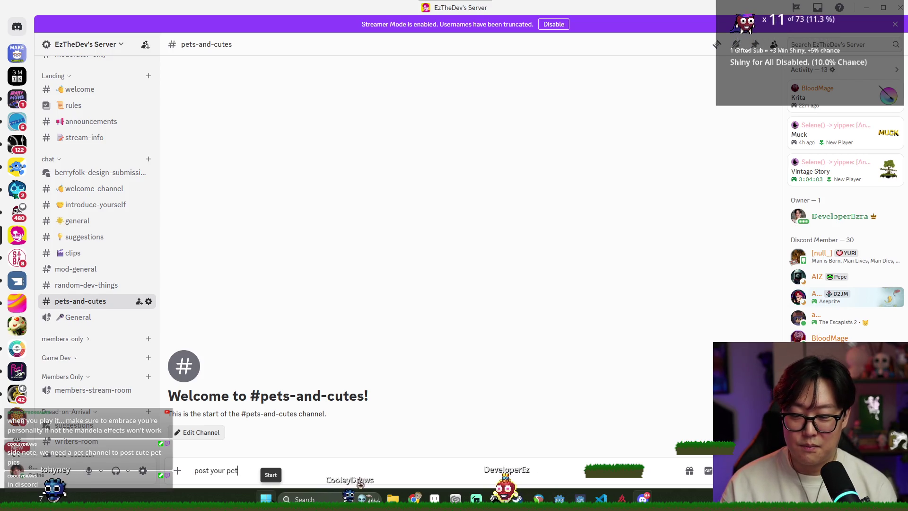
{"action": "type", "text": " and"}
{"action": "type", "text": "te pics here"}
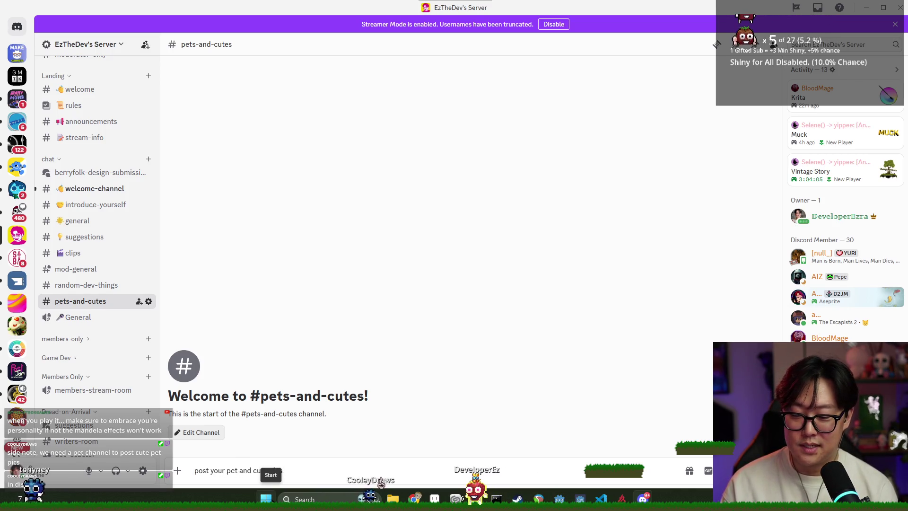
{"action": "key", "text": "Return"}
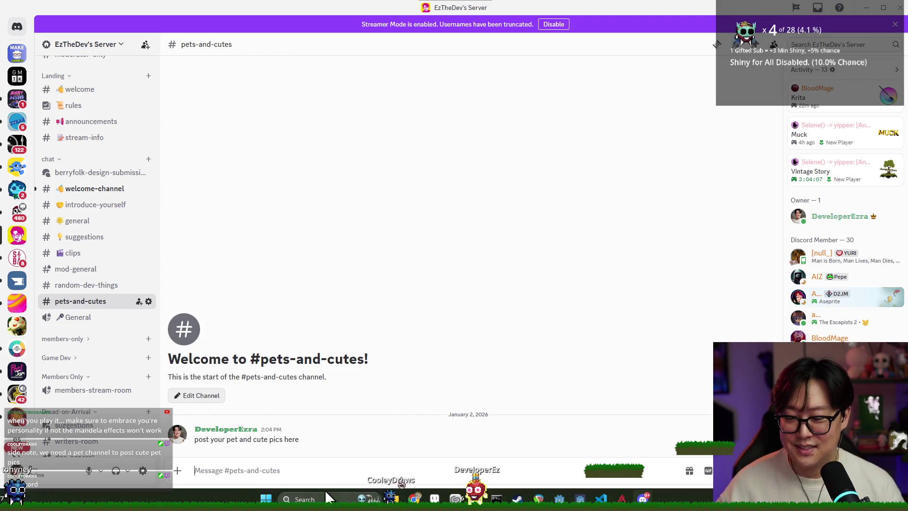
{"action": "left_click_drag", "start_coordinate": [94, 188], "coordinate": [547, 285]}
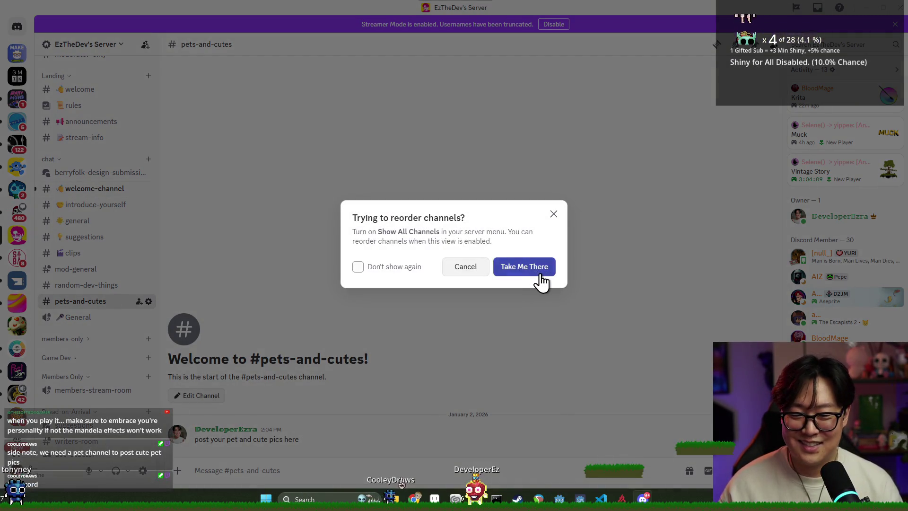
{"action": "left_click", "coordinate": [524, 266]}
{"action": "left_click", "coordinate": [400, 279]}
- Wave at the newest member in #welcome-channel, then return to Godot
{"action": "left_click", "coordinate": [95, 194]}
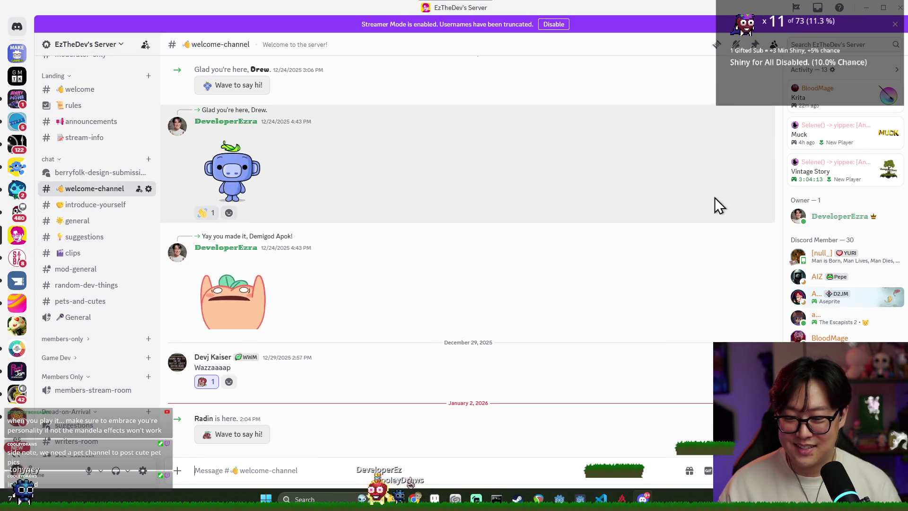
{"action": "left_click", "coordinate": [235, 434]}
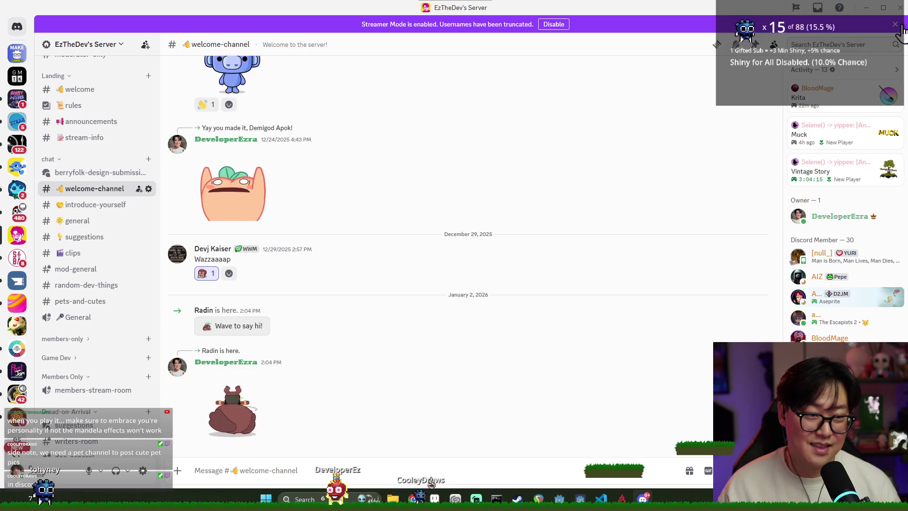
{"action": "key", "text": "alt+Tab"}
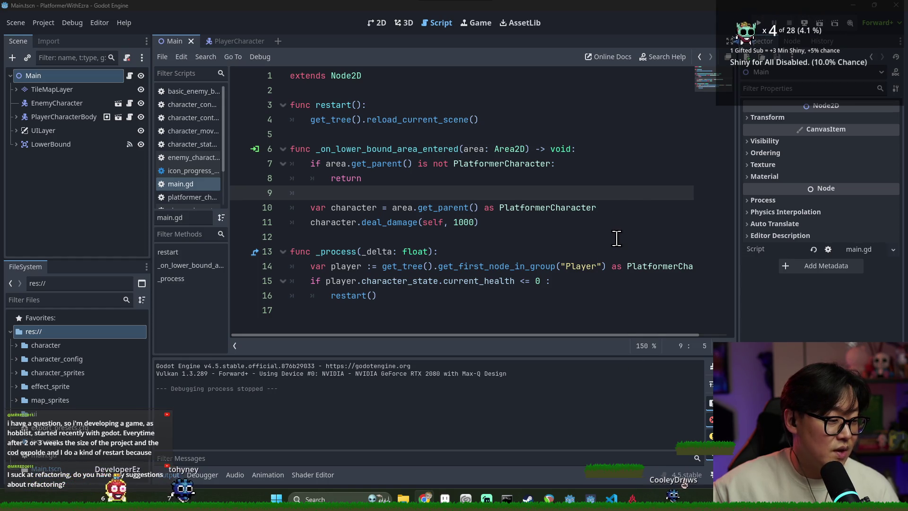
- Click through lines 5–9 of main.gd, then switch to the PlayerCharacter scene's script
{"action": "left_click", "coordinate": [416, 281]}
{"action": "left_click", "coordinate": [434, 135]}
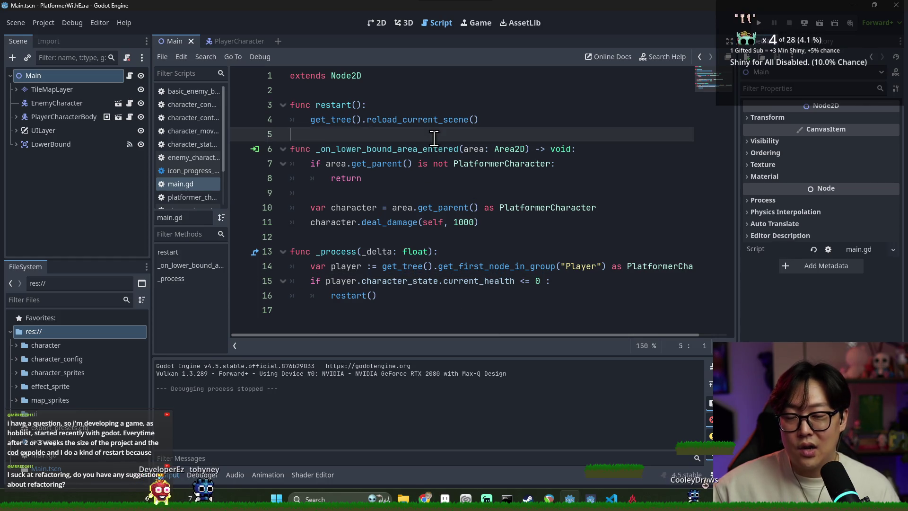
{"action": "left_click", "coordinate": [443, 185]}
{"action": "left_click", "coordinate": [464, 193]}
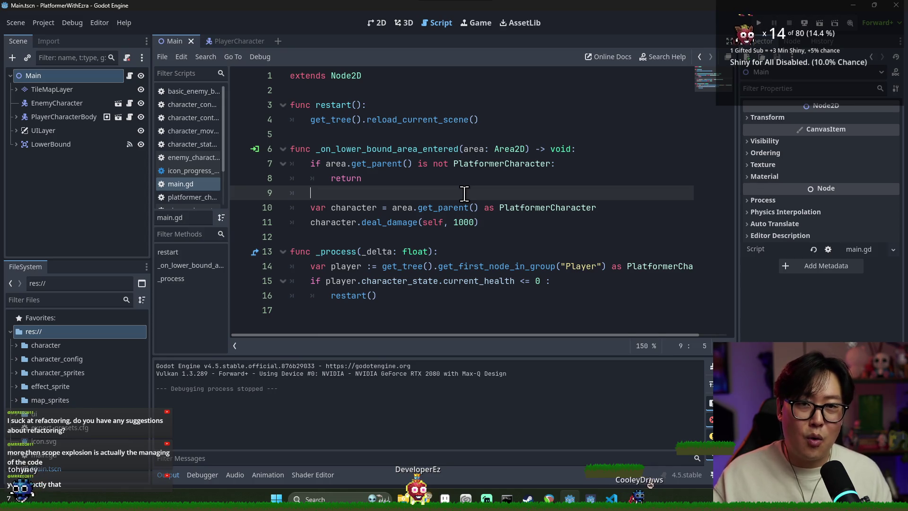
{"action": "mouse_move", "coordinate": [504, 263]}
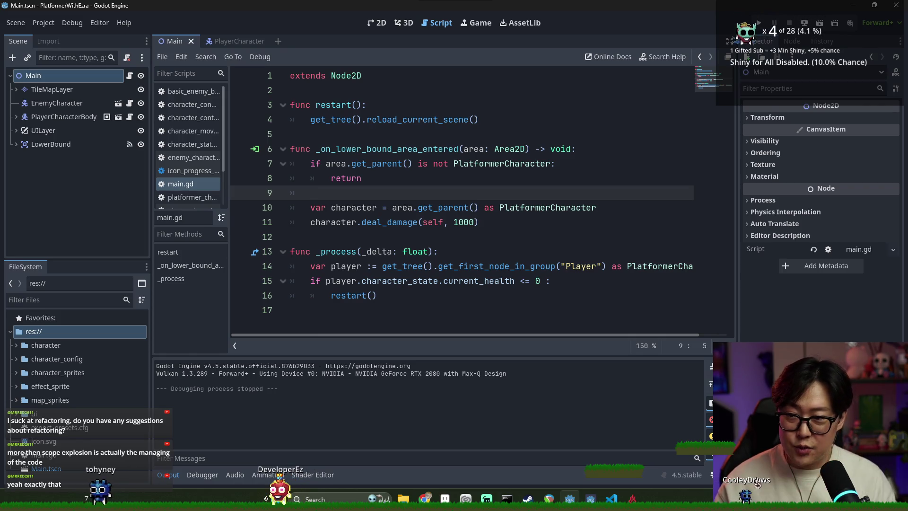
{"action": "left_click", "coordinate": [245, 41]}
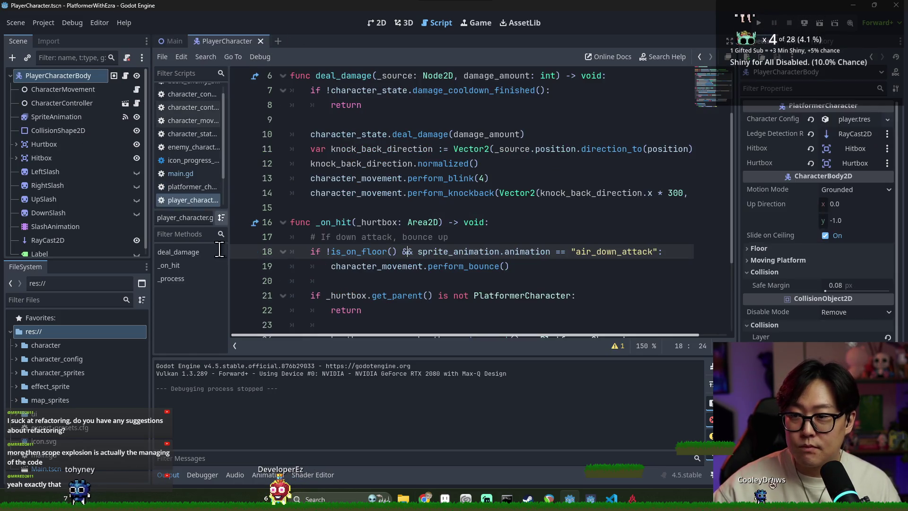
- Widen the side docks, close the PlayerCharacter tab, and move main.gd near the top of the script list
{"action": "scroll", "coordinate": [115, 149], "scroll_direction": "down", "scroll_amount": 1}
{"action": "left_click_drag", "start_coordinate": [150, 174], "coordinate": [306, 208]}
{"action": "scroll", "coordinate": [85, 248], "scroll_direction": "up", "scroll_amount": 1}
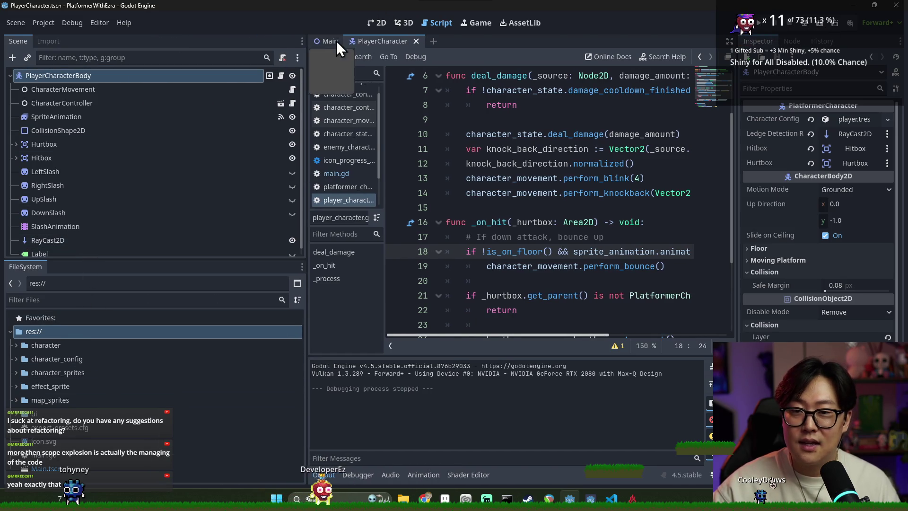
{"action": "left_click", "coordinate": [337, 41]}
{"action": "left_click", "coordinate": [404, 41]}
{"action": "middle_click", "coordinate": [416, 41]}
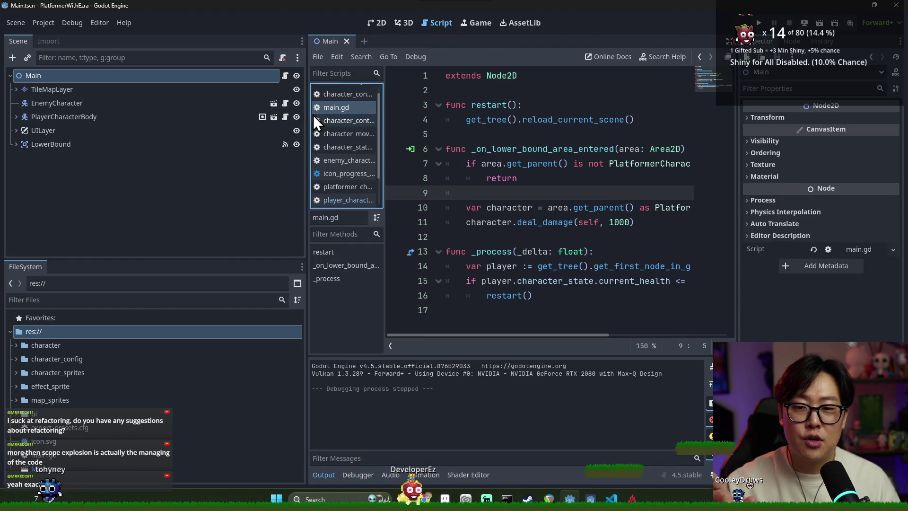
{"action": "left_click_drag", "start_coordinate": [350, 176], "coordinate": [359, 114]}
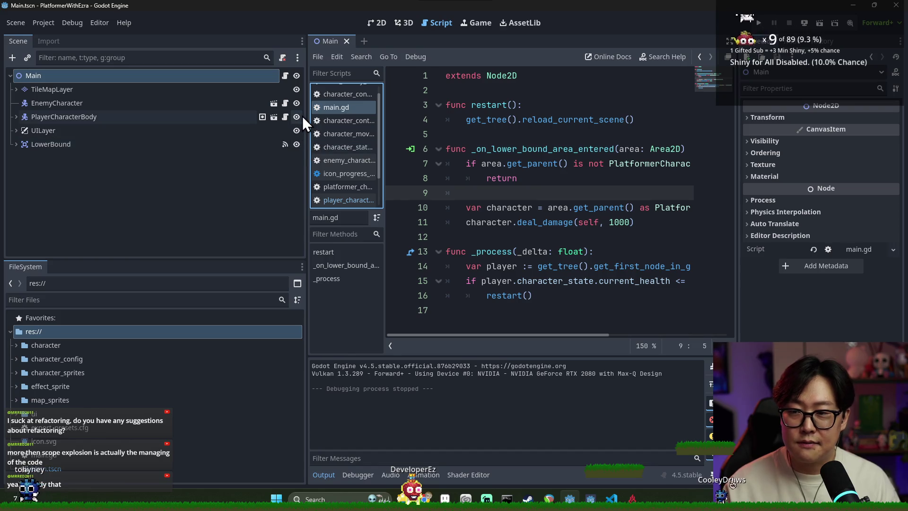
- In the 2D view, inspect TileMapLayer's Spikes nodes, collapse it, and zoom out over the level
{"action": "left_click", "coordinate": [382, 23]}
{"action": "left_click", "coordinate": [16, 89]}
{"action": "left_click", "coordinate": [51, 89]}
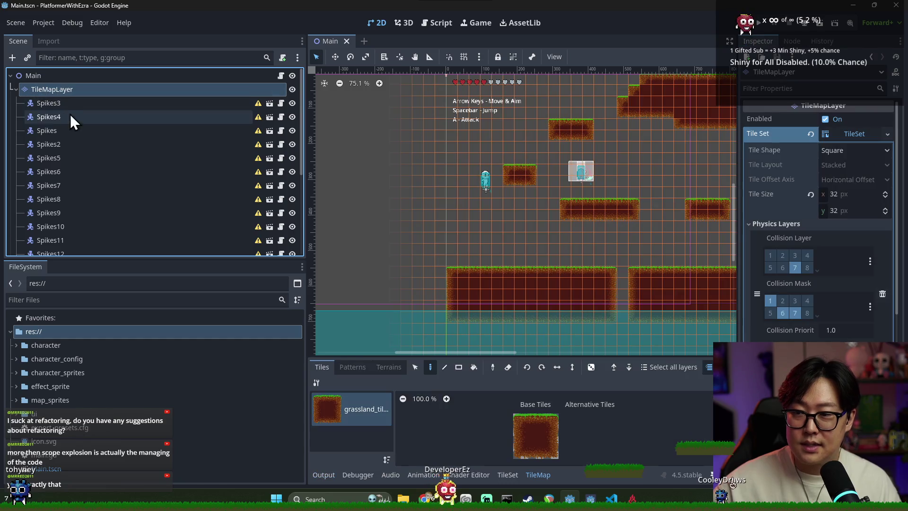
{"action": "left_click", "coordinate": [73, 117]}
{"action": "left_click", "coordinate": [79, 145]}
{"action": "left_click", "coordinate": [16, 89]}
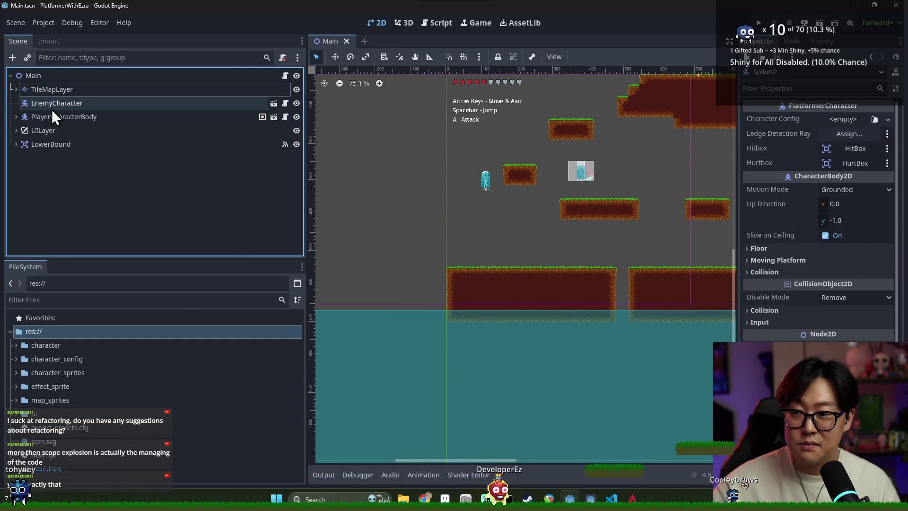
{"action": "scroll", "coordinate": [567, 217], "scroll_direction": "down", "scroll_amount": 5}
{"action": "left_click_drag", "start_coordinate": [568, 217], "coordinate": [448, 225]}
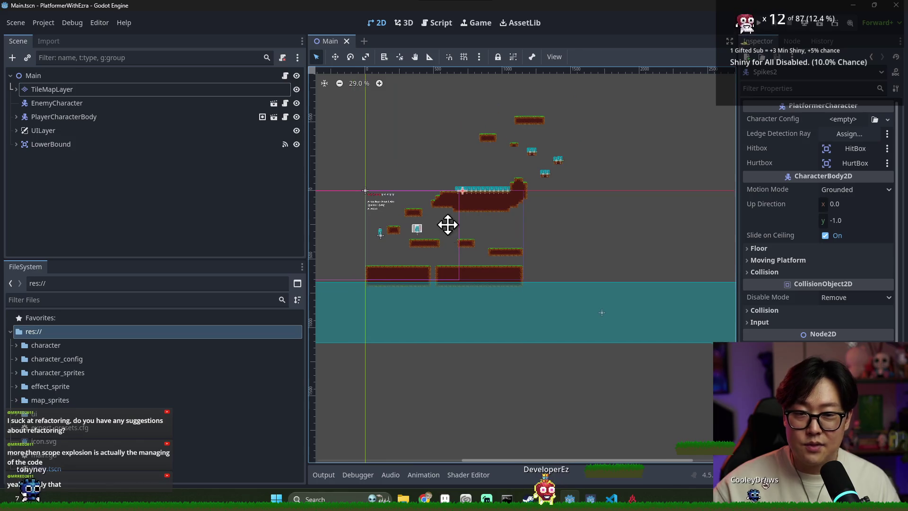
- Expand PlayerCharacterBody and UILayer and inspect Camera2D, PlayerHealthBar and Label
{"action": "left_click", "coordinate": [58, 104]}
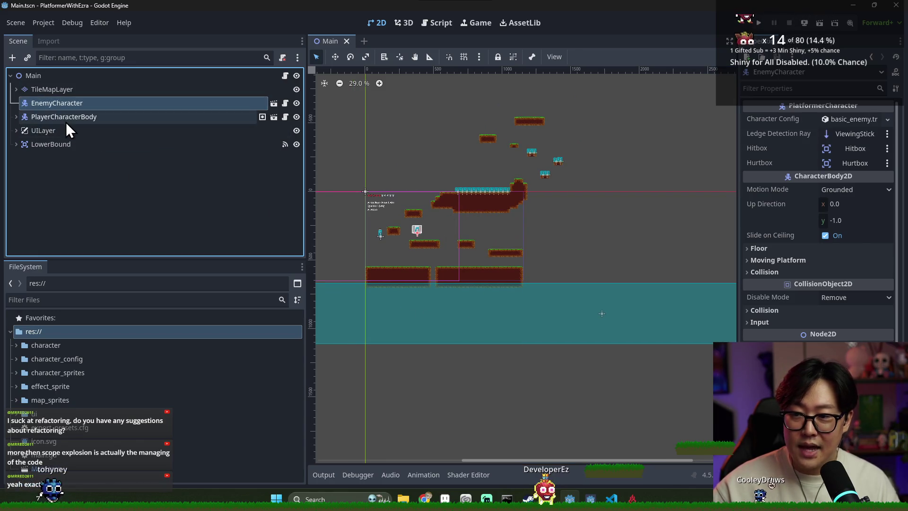
{"action": "left_click", "coordinate": [66, 121]}
{"action": "left_click", "coordinate": [16, 116]}
{"action": "left_click", "coordinate": [50, 130]}
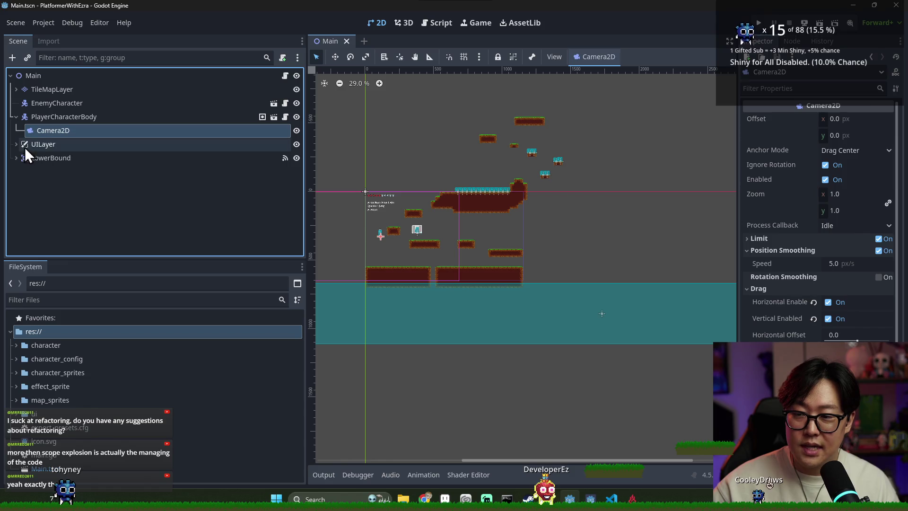
{"action": "left_click", "coordinate": [16, 144]}
{"action": "left_click", "coordinate": [49, 160]}
{"action": "left_click", "coordinate": [55, 172]}
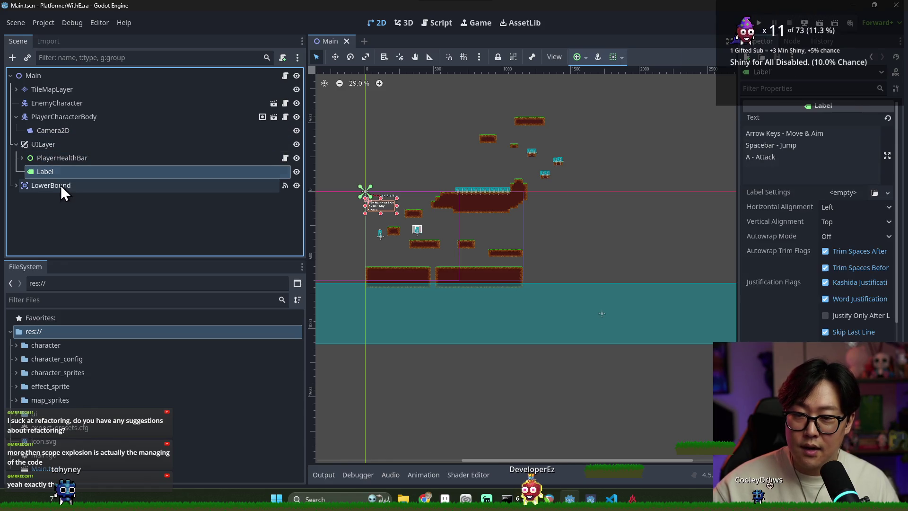
{"action": "left_click", "coordinate": [64, 161]}
{"action": "left_click", "coordinate": [61, 129]}
{"action": "left_click", "coordinate": [72, 116]}
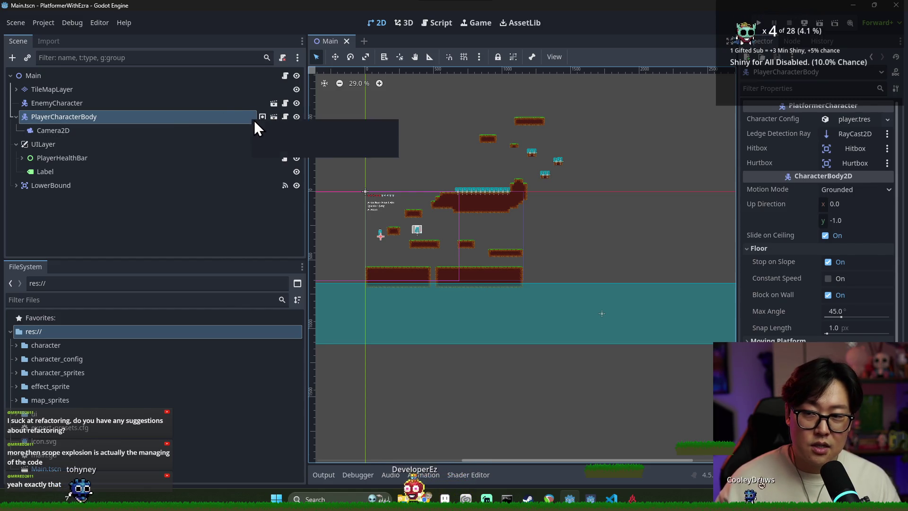
- Open the PlayerCharacter scene, inspect CharacterMovement, and open character_controller.gd from CharacterController
{"action": "left_click", "coordinate": [285, 119]}
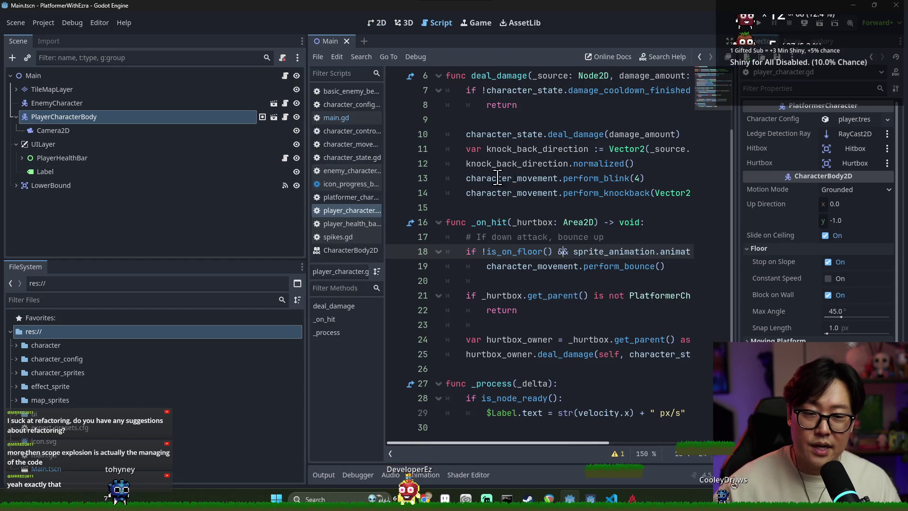
{"action": "left_click", "coordinate": [274, 117]}
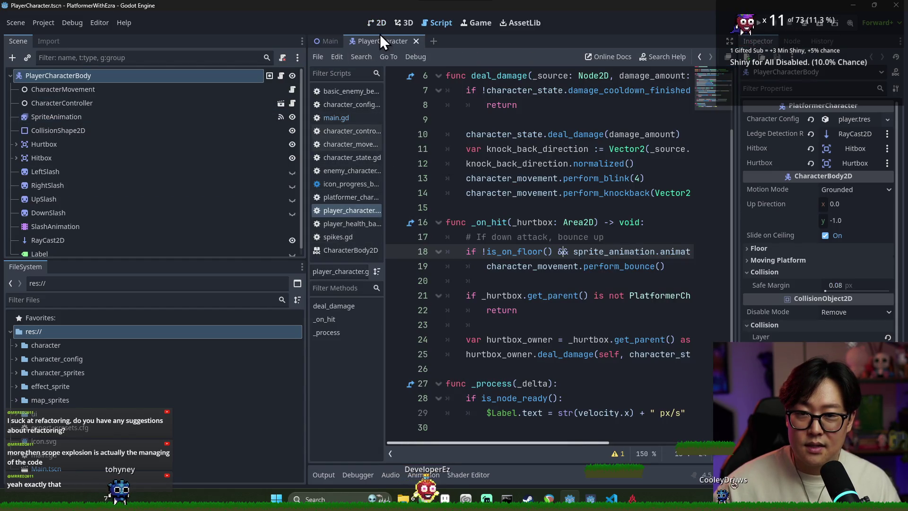
{"action": "left_click", "coordinate": [377, 24]}
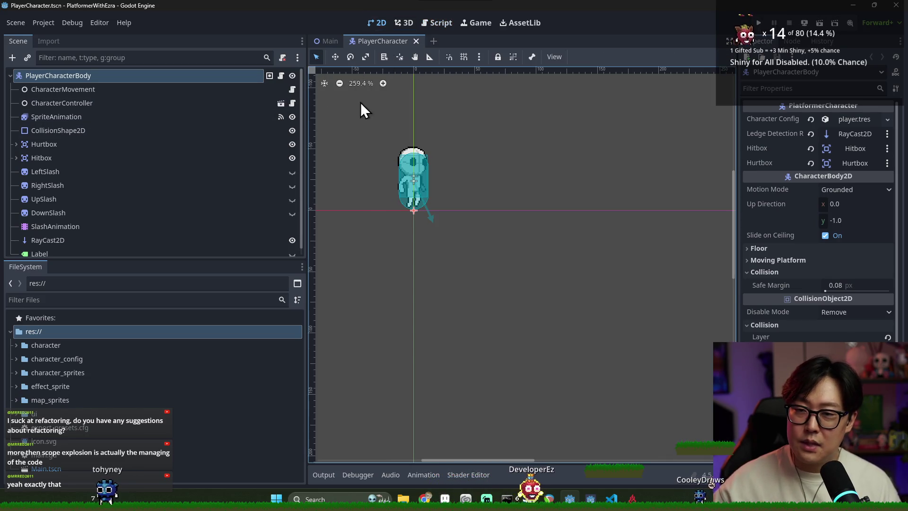
{"action": "left_click", "coordinate": [118, 91]}
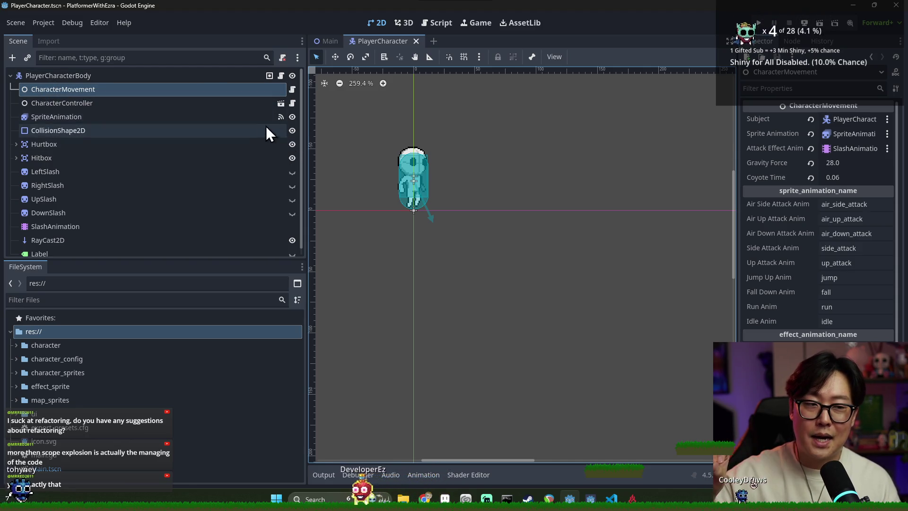
{"action": "left_click_drag", "start_coordinate": [307, 97], "coordinate": [211, 113]}
{"action": "left_click", "coordinate": [61, 103]}
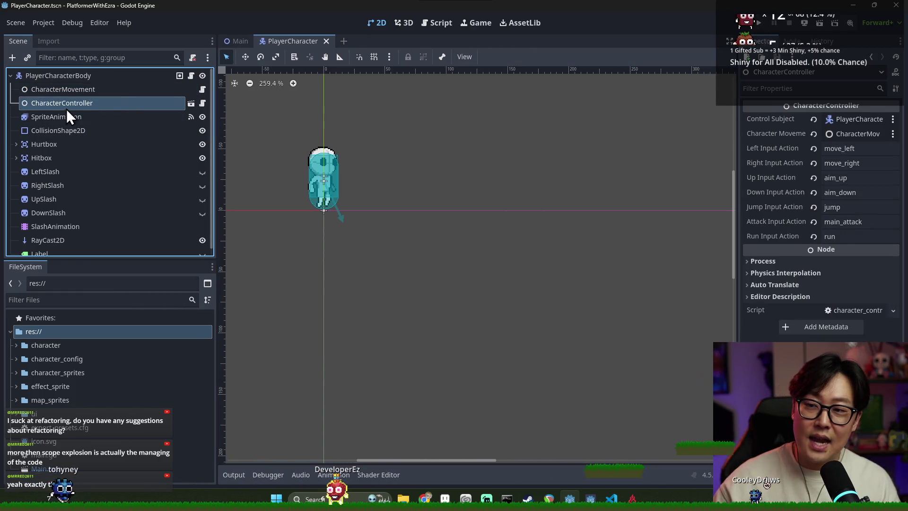
{"action": "left_click", "coordinate": [203, 103]}
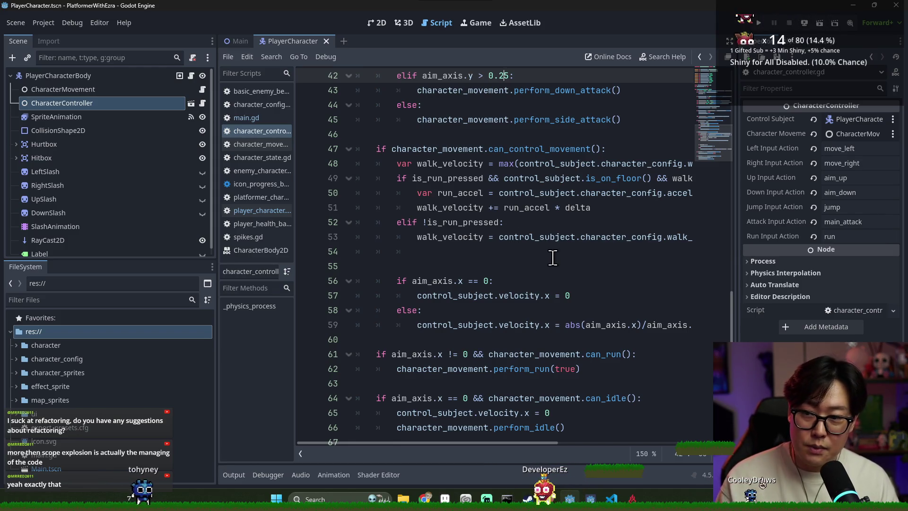
- Scroll through and highlight parts of character_controller.gd's code
{"action": "scroll", "coordinate": [447, 232], "scroll_direction": "up", "scroll_amount": 4}
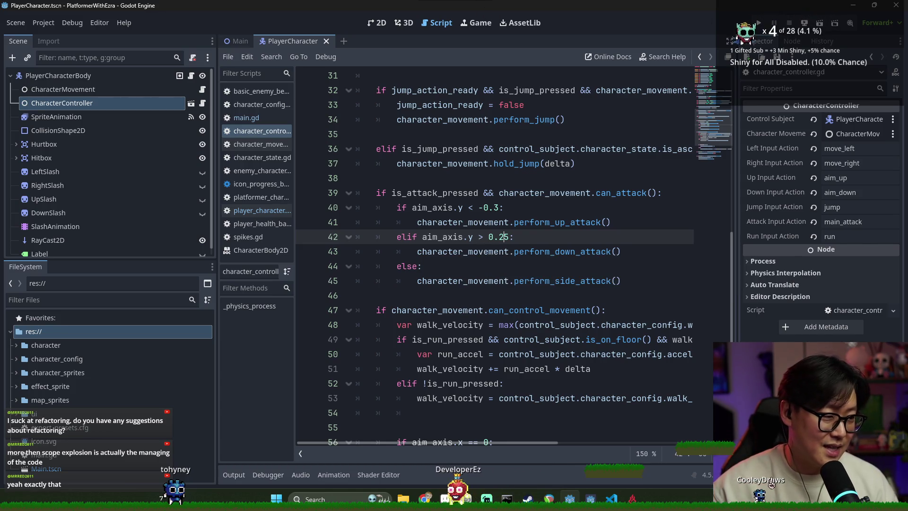
{"action": "scroll", "coordinate": [444, 435], "scroll_direction": "up", "scroll_amount": 2}
{"action": "scroll", "coordinate": [521, 428], "scroll_direction": "down", "scroll_amount": 6}
{"action": "scroll", "coordinate": [498, 412], "scroll_direction": "up", "scroll_amount": 14}
{"action": "scroll", "coordinate": [534, 382], "scroll_direction": "down", "scroll_amount": 12}
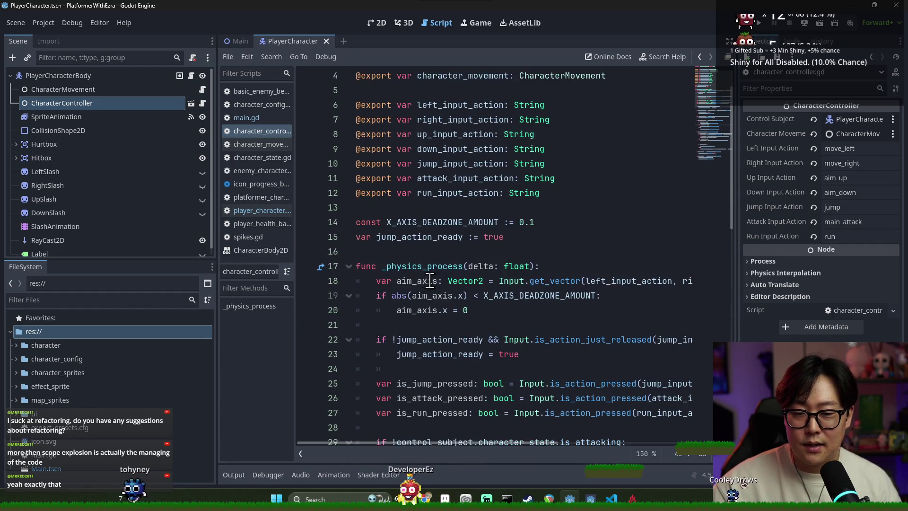
{"action": "scroll", "coordinate": [420, 293], "scroll_direction": "up", "scroll_amount": 6}
{"action": "mouse_move", "coordinate": [376, 173]}
{"action": "left_mouse_down"}
{"action": "mouse_move", "coordinate": [472, 426]}
{"action": "mouse_move", "coordinate": [520, 438]}
{"action": "mouse_move", "coordinate": [510, 397]}
{"action": "left_mouse_up"}
{"action": "scroll", "coordinate": [591, 421], "scroll_direction": "down", "scroll_amount": 1}
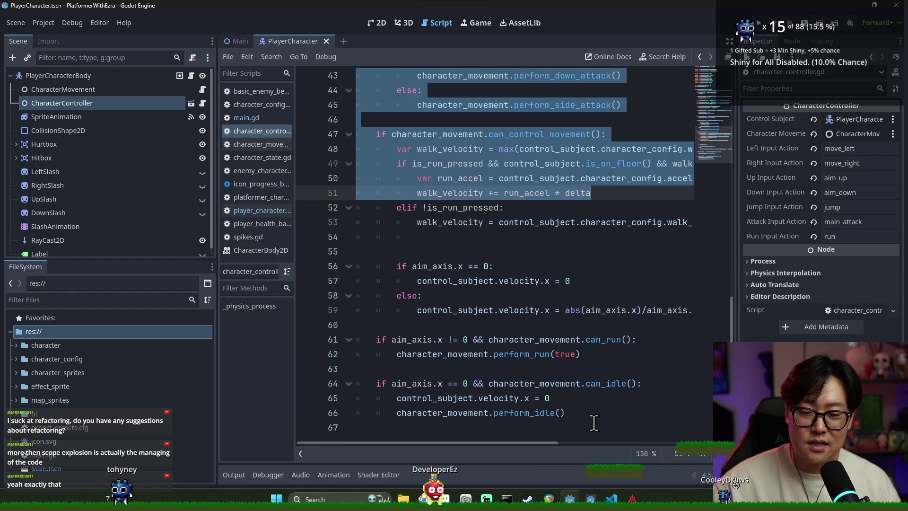
{"action": "left_click", "coordinate": [586, 413]}
{"action": "scroll", "coordinate": [470, 268], "scroll_direction": "up", "scroll_amount": 4}
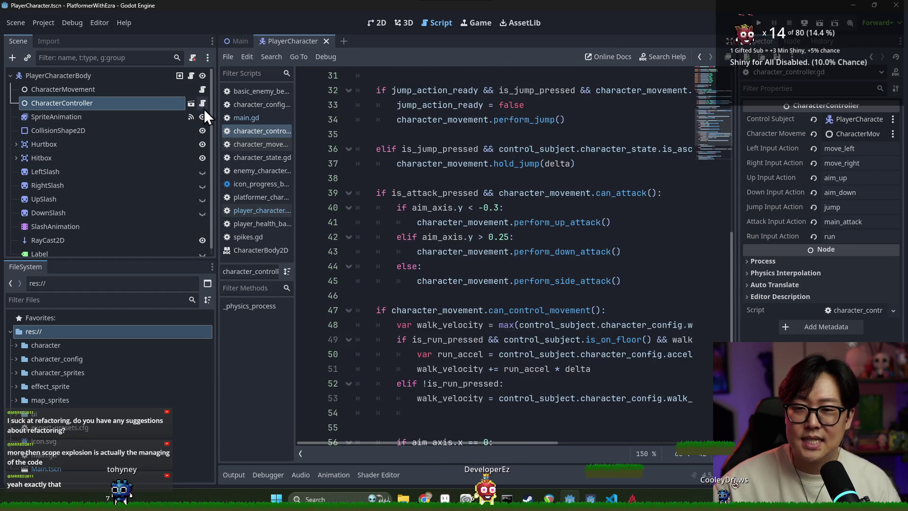
- Open character_movement.gd and highlight turn_around, face_target and can_control_movement
{"action": "left_click", "coordinate": [202, 89]}
{"action": "scroll", "coordinate": [473, 233], "scroll_direction": "down", "scroll_amount": 7}
{"action": "scroll", "coordinate": [473, 233], "scroll_direction": "down", "scroll_amount": 4}
{"action": "left_click_drag", "start_coordinate": [362, 237], "coordinate": [691, 252]}
{"action": "scroll", "coordinate": [473, 233], "scroll_direction": "down", "scroll_amount": 3}
{"action": "left_click_drag", "start_coordinate": [387, 148], "coordinate": [489, 191]}
{"action": "scroll", "coordinate": [490, 190], "scroll_direction": "down", "scroll_amount": 2}
{"action": "left_click_drag", "start_coordinate": [386, 222], "coordinate": [473, 266]}
{"action": "scroll", "coordinate": [473, 267], "scroll_direction": "down", "scroll_amount": 2}
{"action": "left_click_drag", "start_coordinate": [402, 251], "coordinate": [473, 279]}
{"action": "left_click", "coordinate": [450, 310]}
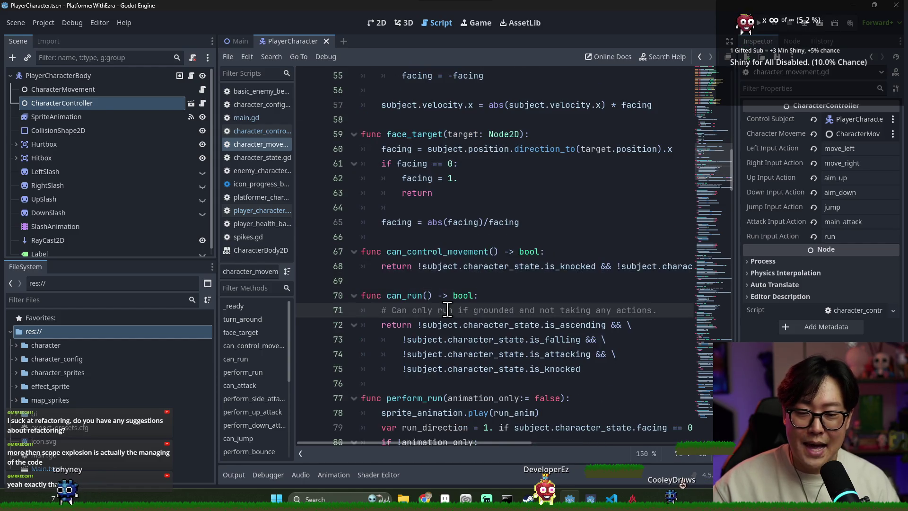
- Highlight and read can_control_movement, can_run and perform_run in character_movement.gd
{"action": "scroll", "coordinate": [450, 310], "scroll_direction": "down", "scroll_amount": 3}
{"action": "left_click_drag", "start_coordinate": [385, 104], "coordinate": [534, 246]}
{"action": "left_click", "coordinate": [434, 238]}
{"action": "mouse_move", "coordinate": [364, 149]}
{"action": "left_mouse_down"}
{"action": "mouse_move", "coordinate": [530, 266]}
{"action": "mouse_move", "coordinate": [522, 324]}
{"action": "left_mouse_up"}
{"action": "scroll", "coordinate": [444, 250], "scroll_direction": "up", "scroll_amount": 2}
{"action": "left_click", "coordinate": [444, 250]}
{"action": "scroll", "coordinate": [444, 250], "scroll_direction": "down", "scroll_amount": 3}
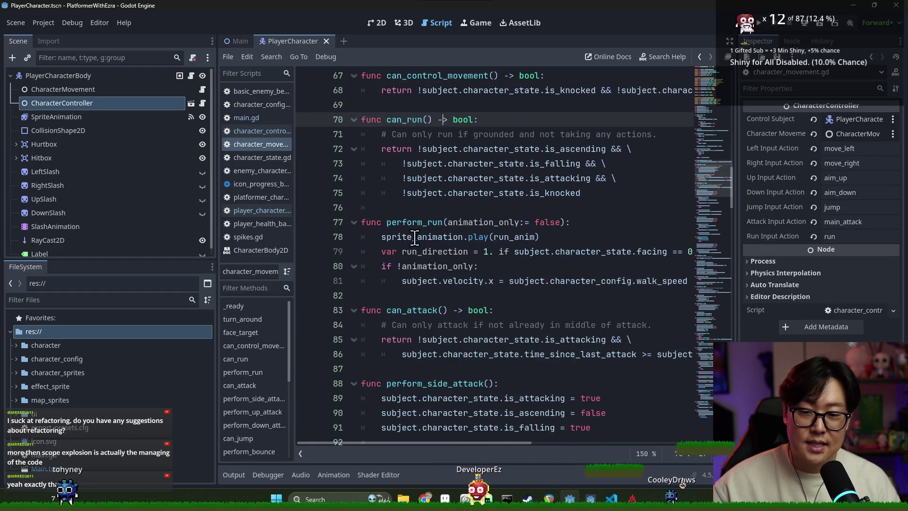
{"action": "left_click_drag", "start_coordinate": [386, 119], "coordinate": [483, 193]}
{"action": "left_click_drag", "start_coordinate": [386, 222], "coordinate": [662, 281]}
{"action": "left_click", "coordinate": [418, 145]}
{"action": "mouse_move", "coordinate": [408, 119]}
{"action": "left_mouse_down"}
{"action": "mouse_move", "coordinate": [416, 194]}
{"action": "mouse_move", "coordinate": [426, 140]}
{"action": "mouse_move", "coordinate": [499, 192]}
{"action": "left_mouse_up"}
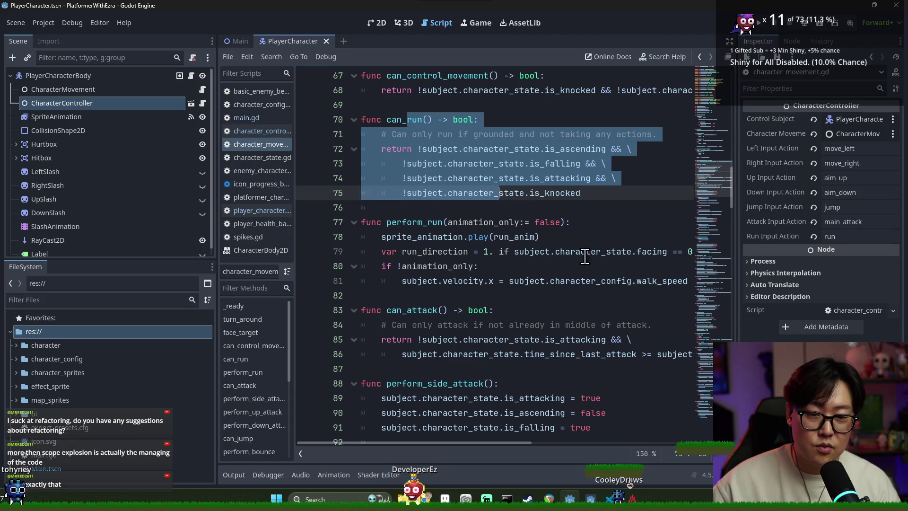
{"action": "left_click_drag", "start_coordinate": [402, 237], "coordinate": [538, 290]}
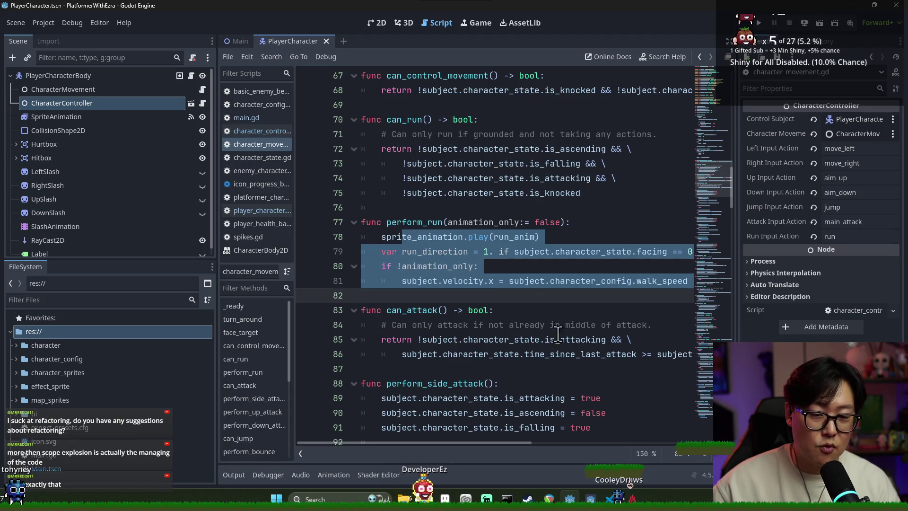
{"action": "scroll", "coordinate": [539, 290], "scroll_direction": "down", "scroll_amount": 15}
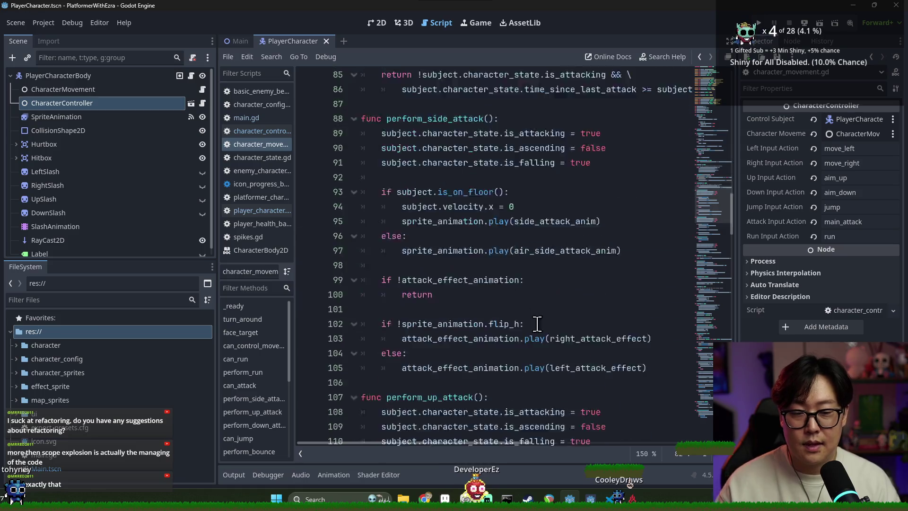
{"action": "scroll", "coordinate": [450, 348], "scroll_direction": "down", "scroll_amount": 9}
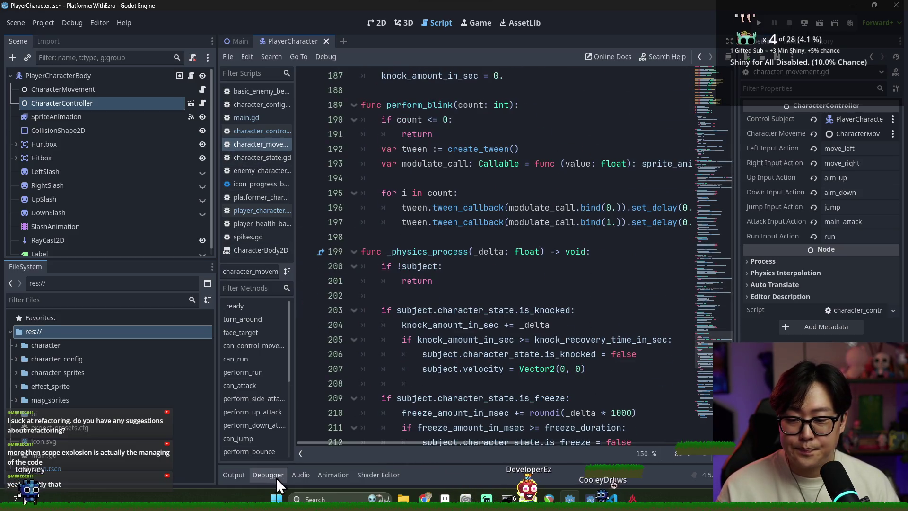
- Hide the script list, narrow the left dock, and return to the Main scene
{"action": "left_click", "coordinate": [300, 453]}
{"action": "left_click_drag", "start_coordinate": [217, 178], "coordinate": [143, 177]}
{"action": "scroll", "coordinate": [610, 234], "scroll_direction": "up", "scroll_amount": 4}
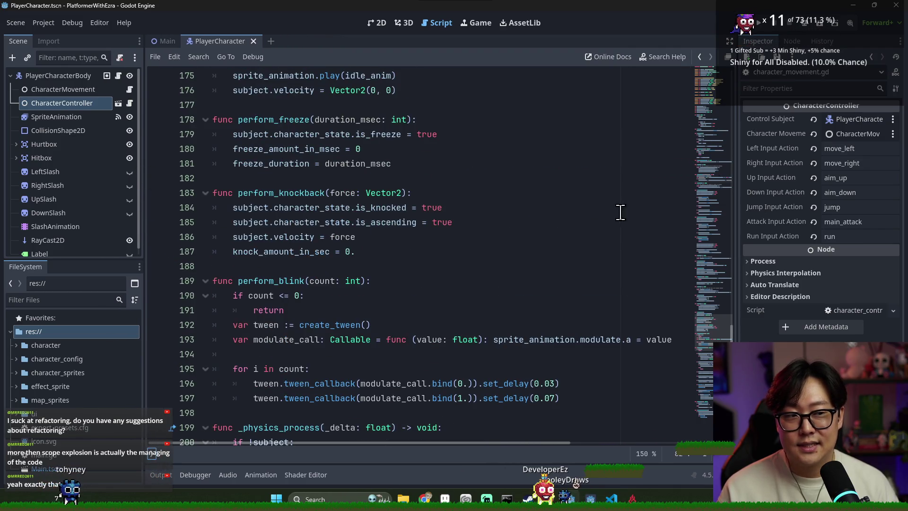
{"action": "scroll", "coordinate": [607, 238], "scroll_direction": "up", "scroll_amount": 5}
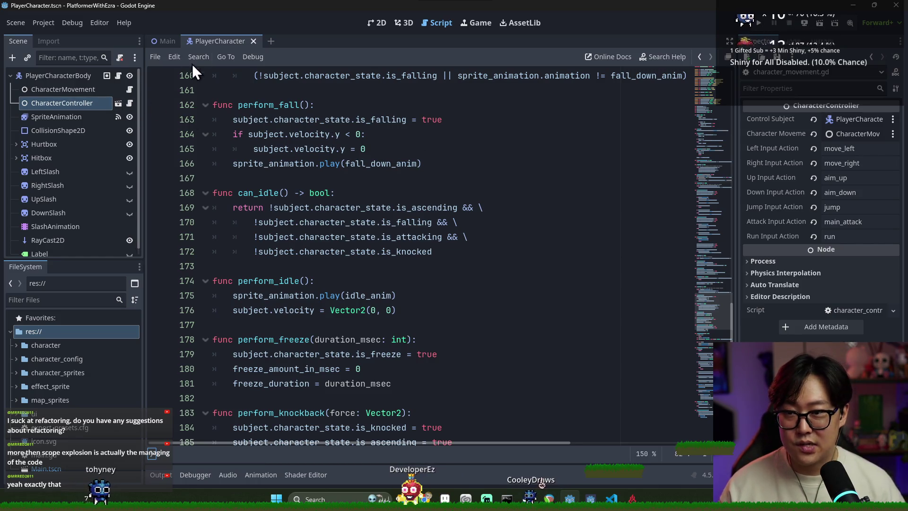
{"action": "left_click", "coordinate": [161, 40]}
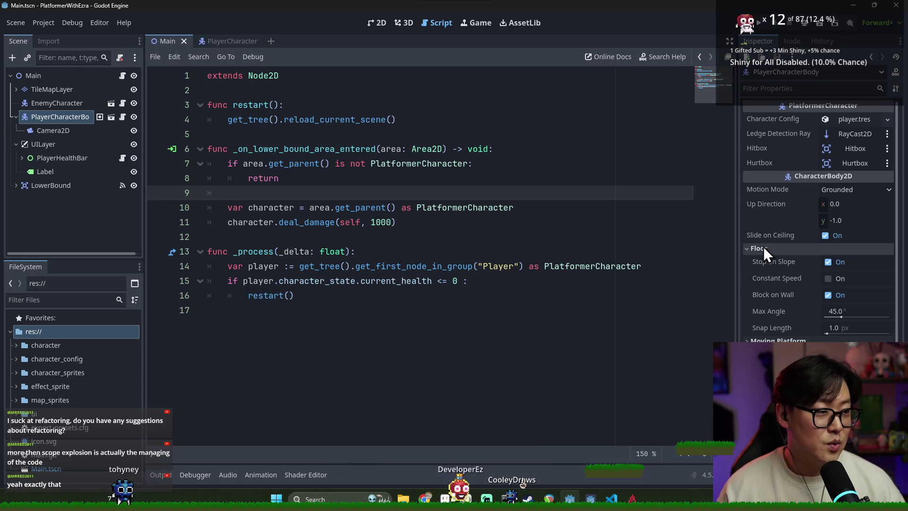
{"action": "key", "text": "alt+Tab"}
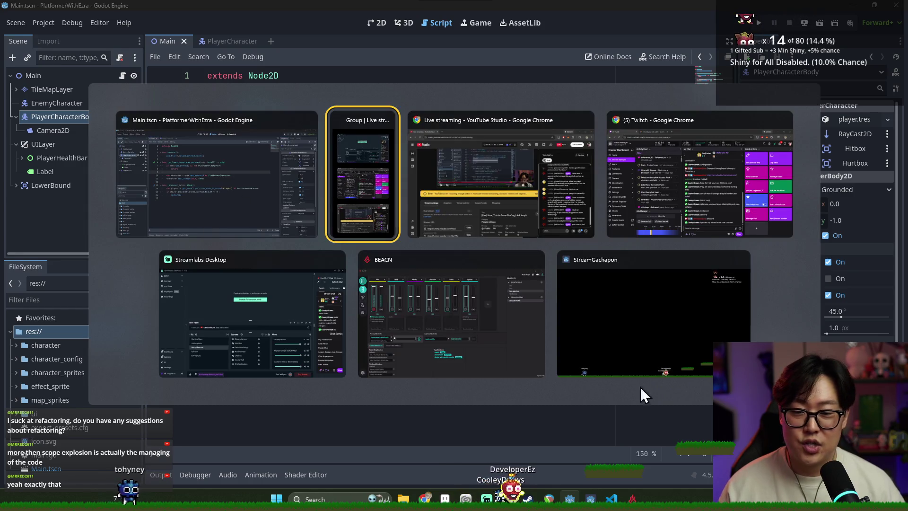
- In Discord's pets-and-cutes channel, view the orange and grey kitten photos full size
{"action": "key", "text": "Escape"}
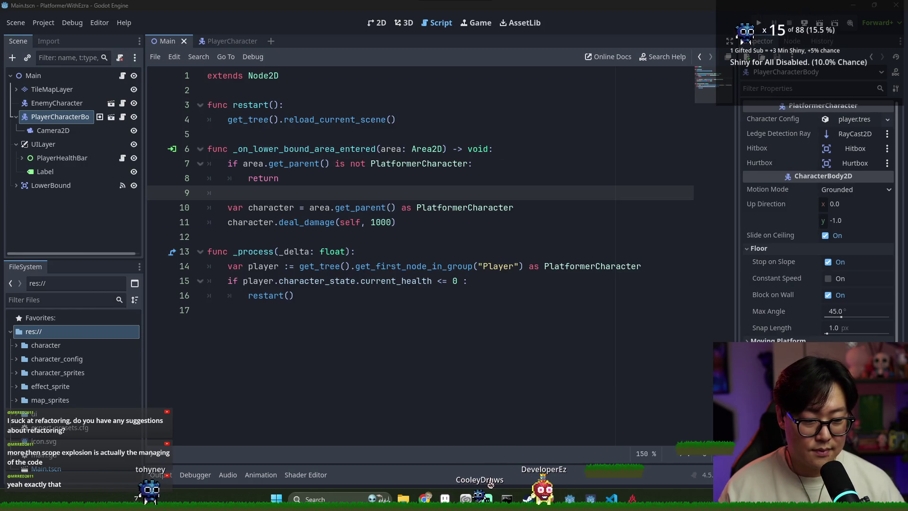
{"action": "key", "text": "alt+Tab"}
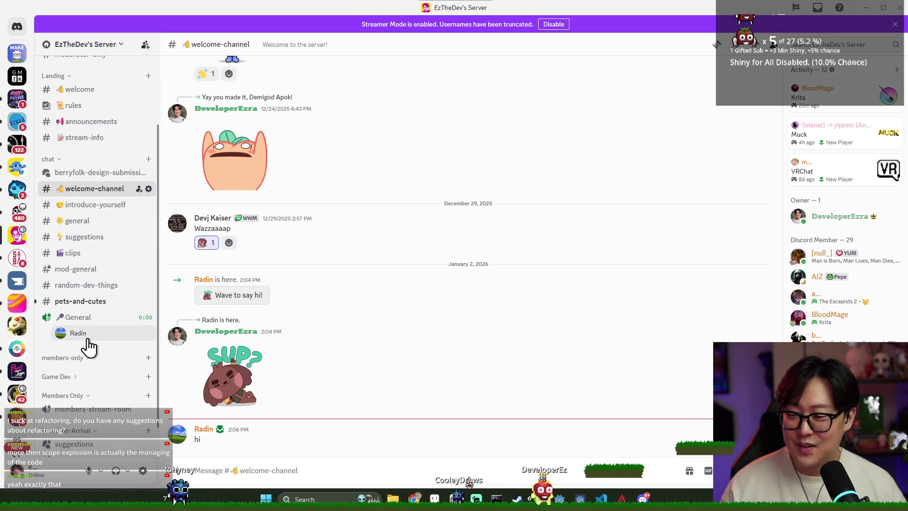
{"action": "left_click", "coordinate": [80, 301]}
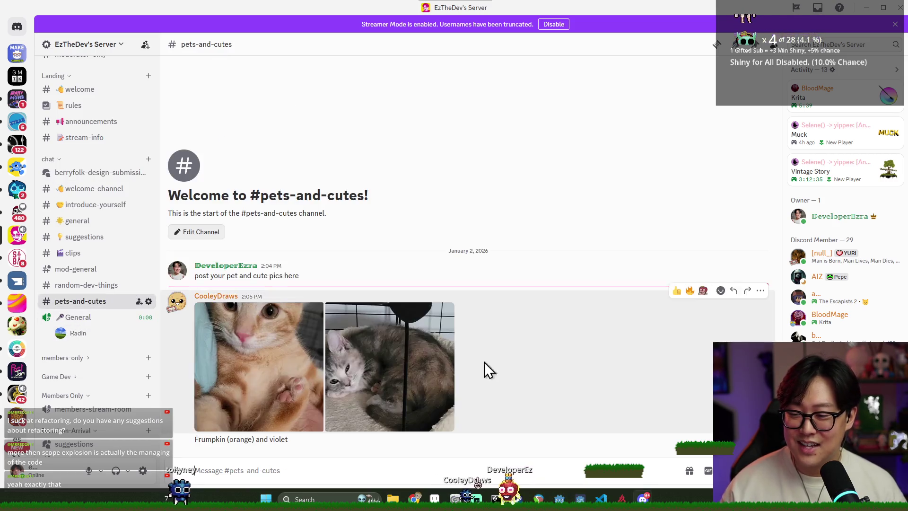
{"action": "left_click", "coordinate": [290, 362]}
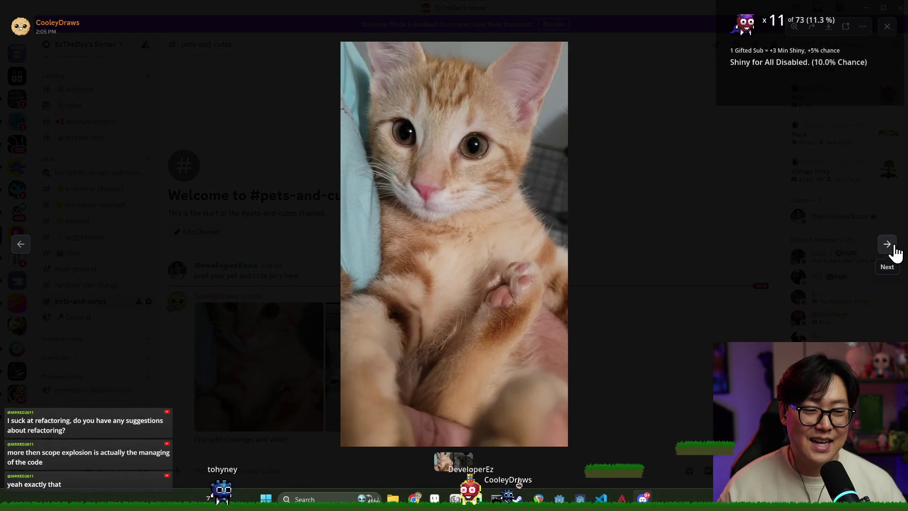
{"action": "left_click", "coordinate": [889, 250]}
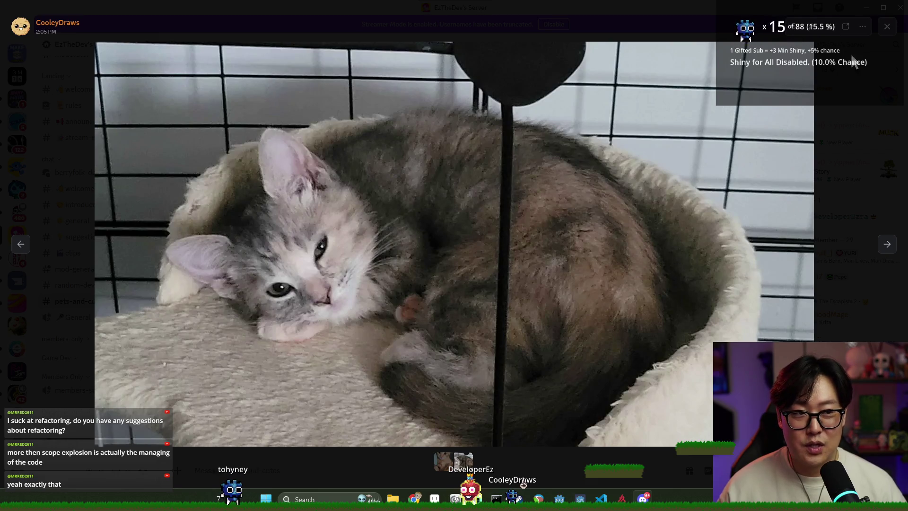
{"action": "left_click", "coordinate": [887, 30]}
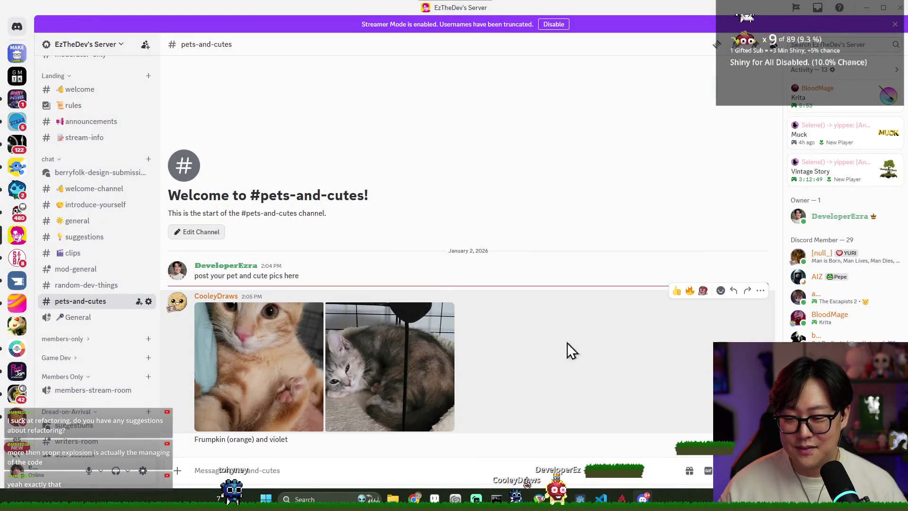
- View both kitten photos once more, then close Discord
{"action": "left_click", "coordinate": [253, 397]}
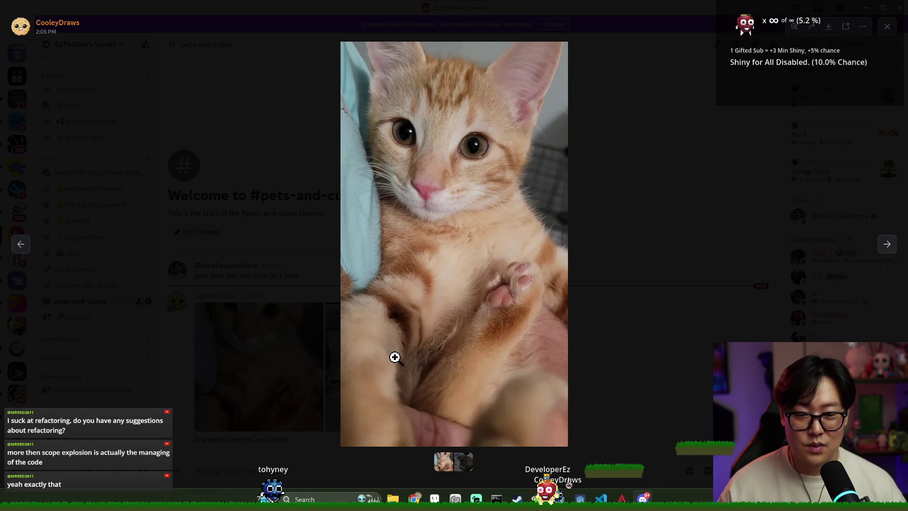
{"action": "left_click", "coordinate": [888, 244]}
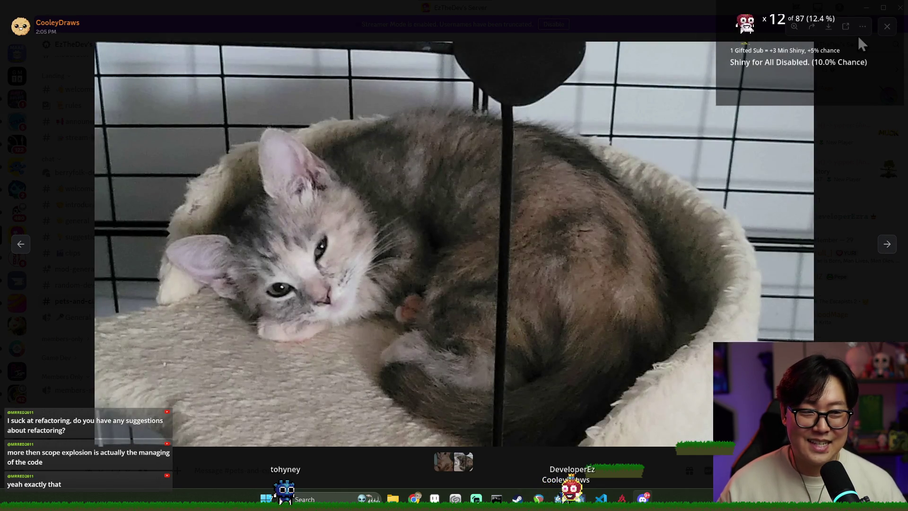
{"action": "left_click", "coordinate": [887, 27]}
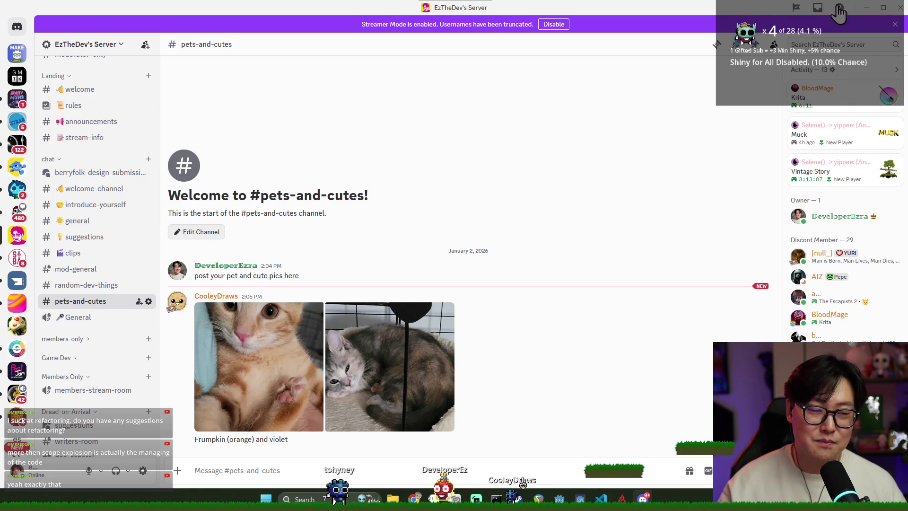
{"action": "scroll", "coordinate": [77, 325], "scroll_direction": "up", "scroll_amount": 4}
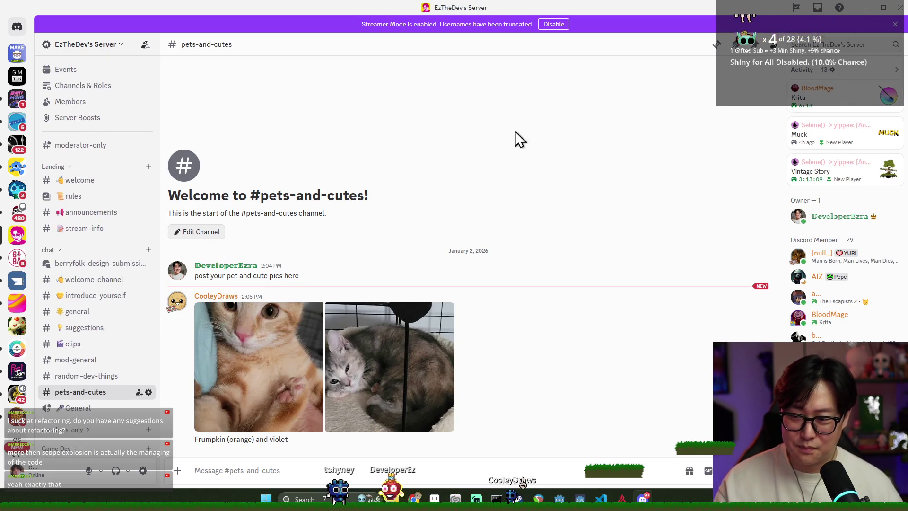
{"action": "left_click", "coordinate": [900, 8]}
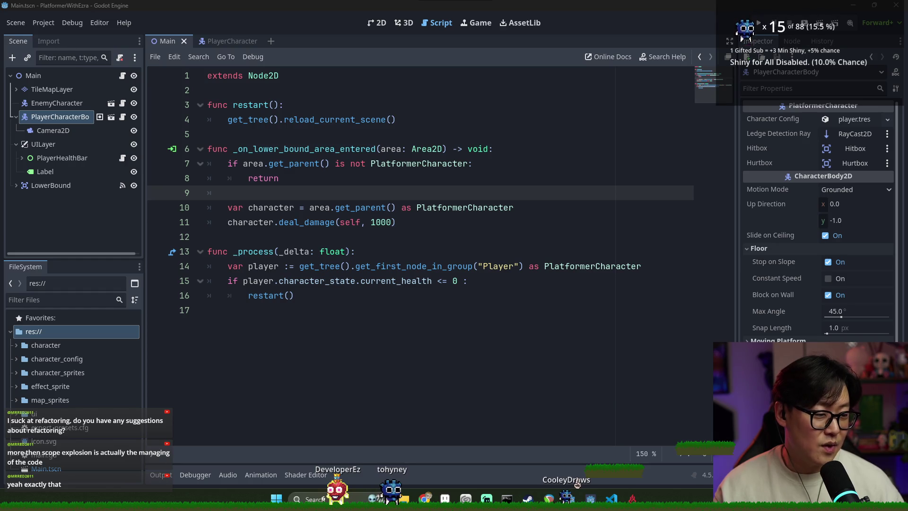
- Place the caret on lines 16, 7 and 10 of main.gd, then switch to PlayerCharacter
{"action": "left_click", "coordinate": [396, 295]}
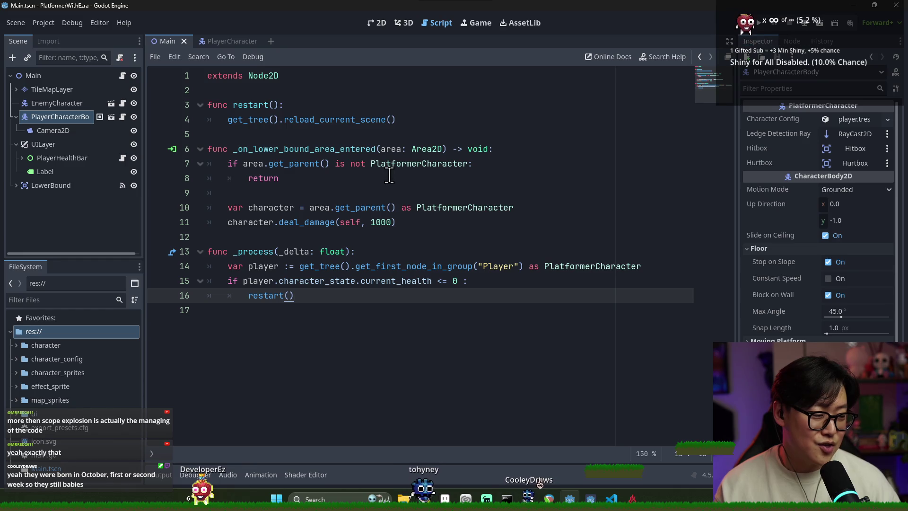
{"action": "left_click", "coordinate": [367, 164]}
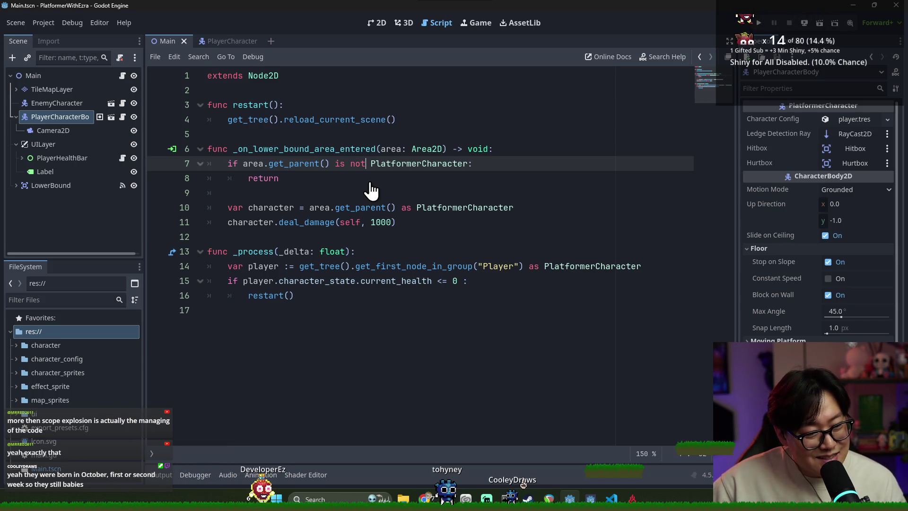
{"action": "left_click", "coordinate": [438, 207]}
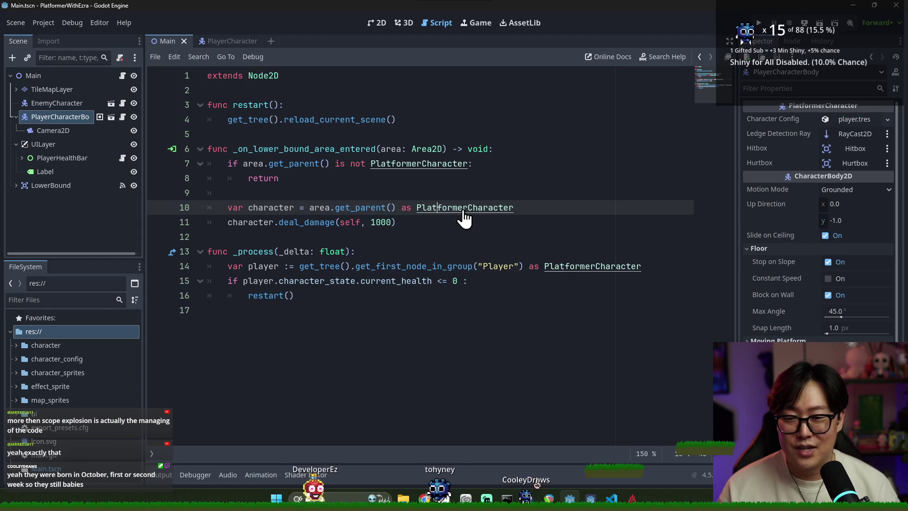
{"action": "left_click", "coordinate": [214, 43]}
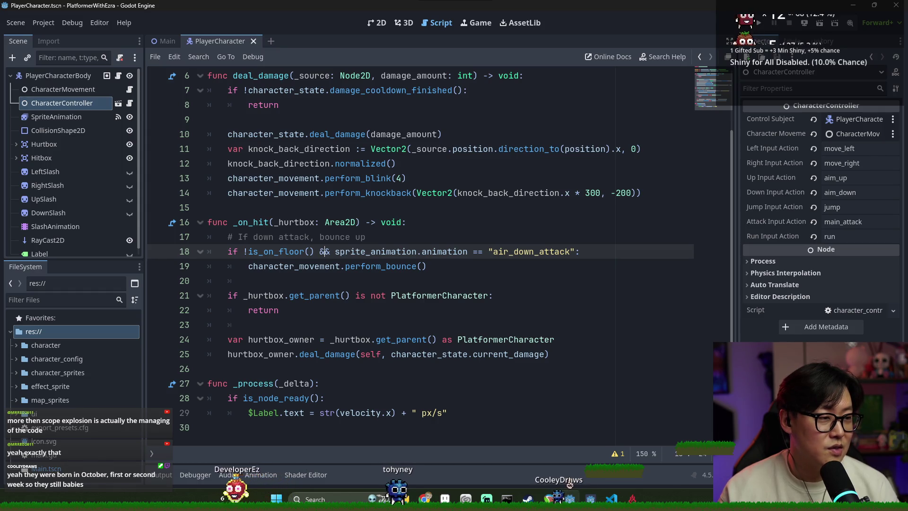
{"action": "left_click", "coordinate": [533, 163]}
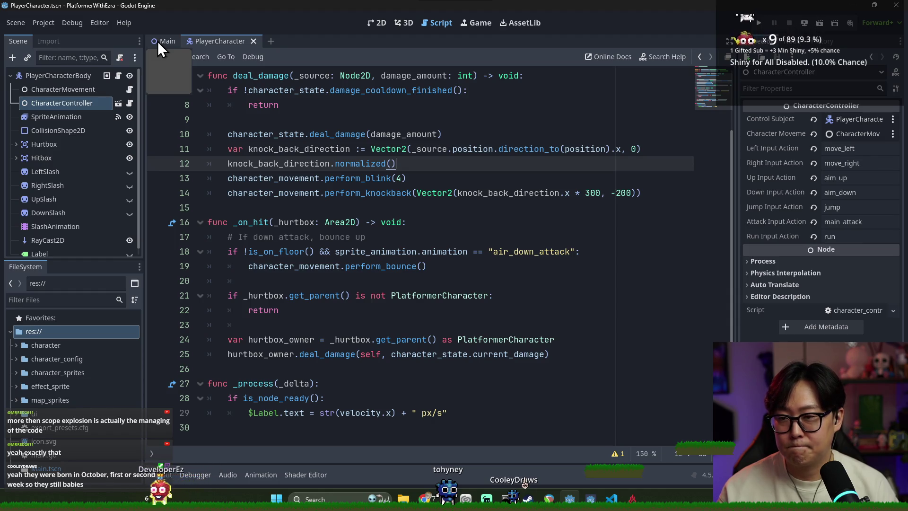
{"action": "left_click", "coordinate": [298, 163]}
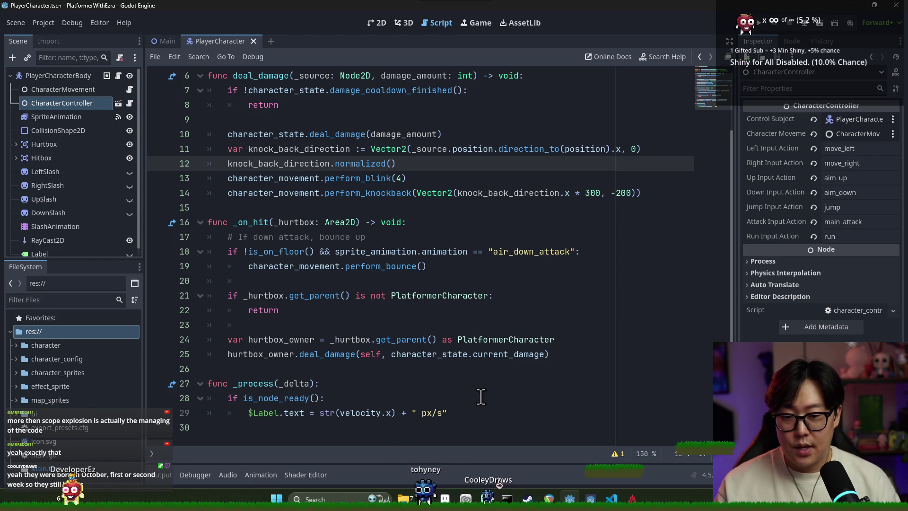
{"action": "key", "text": "super"}
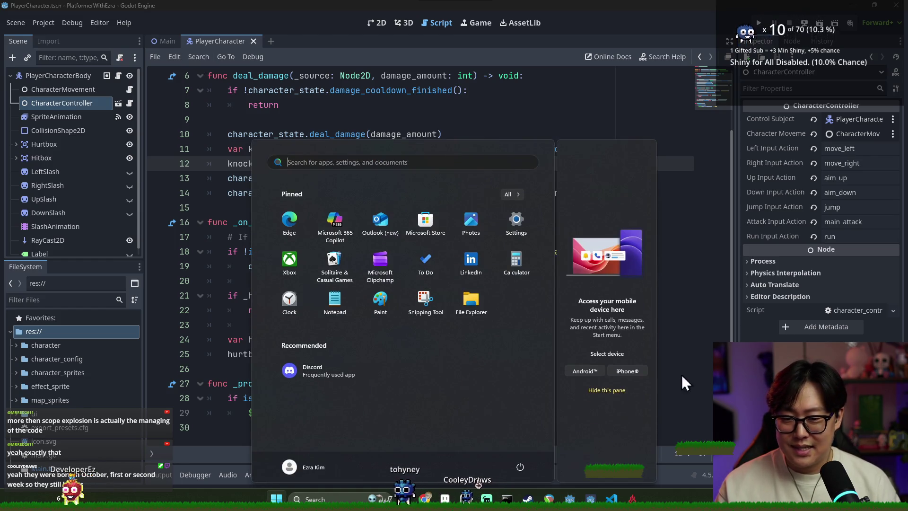
{"action": "key", "text": "super"}
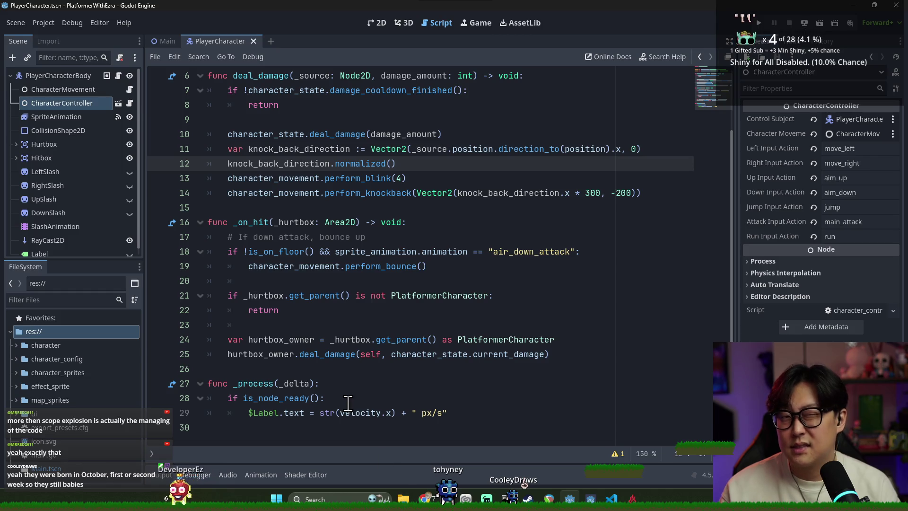
- Create a new MovementModule.txt text file in res:// and open it in the editor
{"action": "right_click", "coordinate": [28, 333]}
{"action": "mouse_move", "coordinate": [123, 341]}
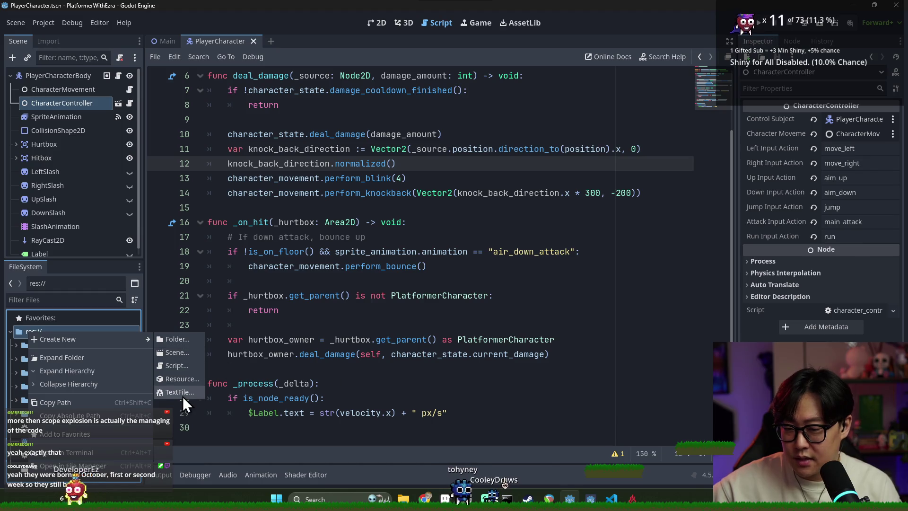
{"action": "left_click", "coordinate": [183, 393]}
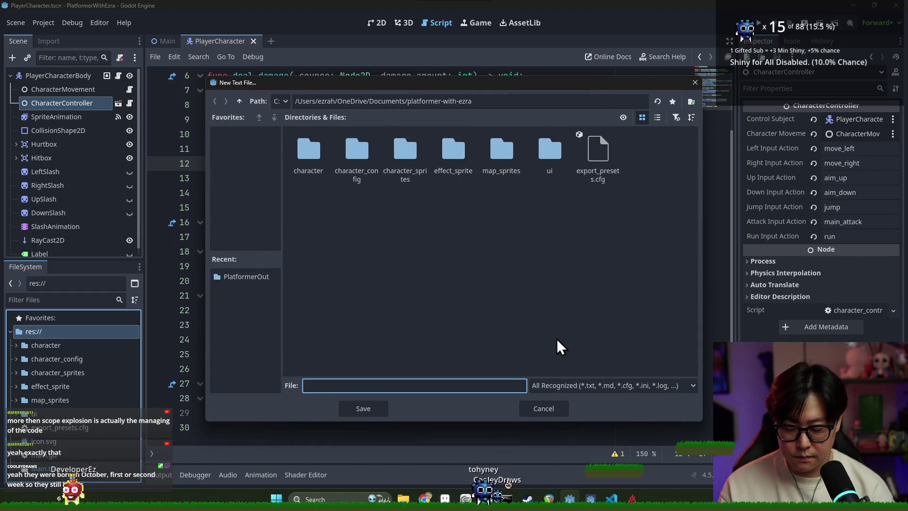
{"action": "type", "text": "Mov"}
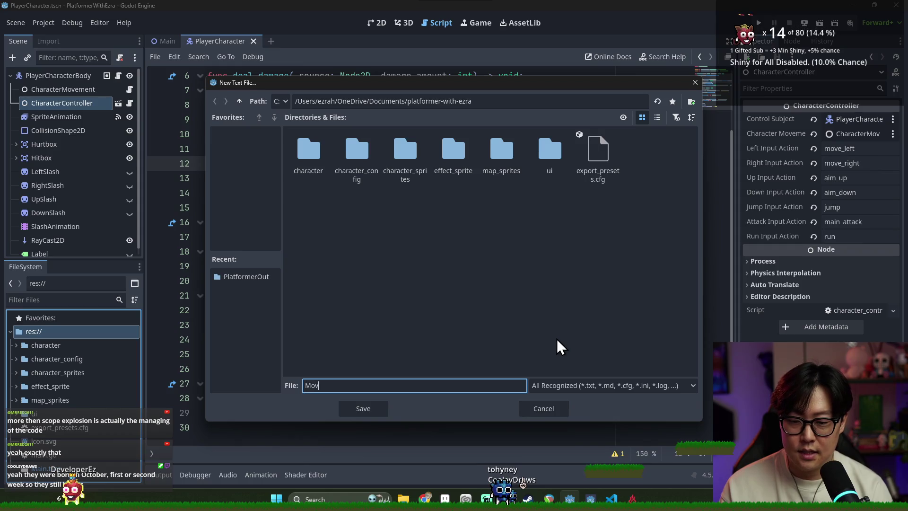
{"action": "type", "text": "Module"}
{"action": "key", "text": "Return"}
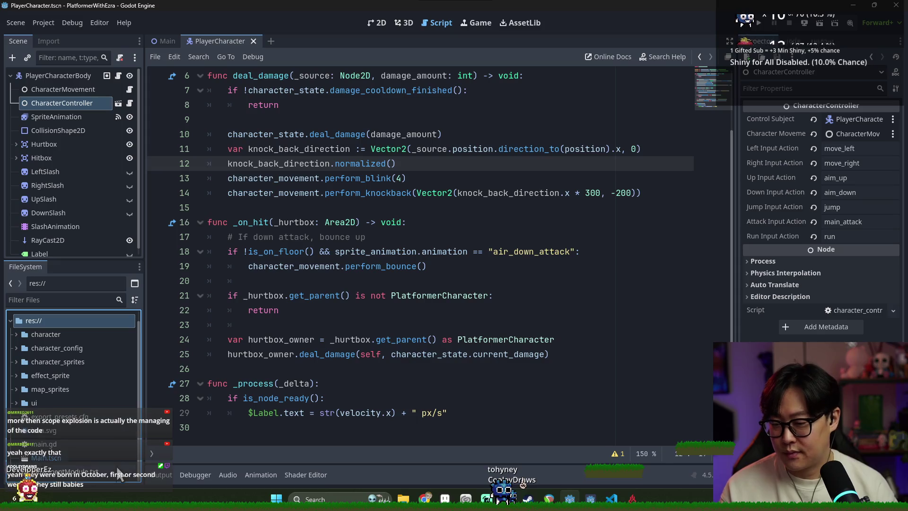
{"action": "double_click", "coordinate": [95, 472]}
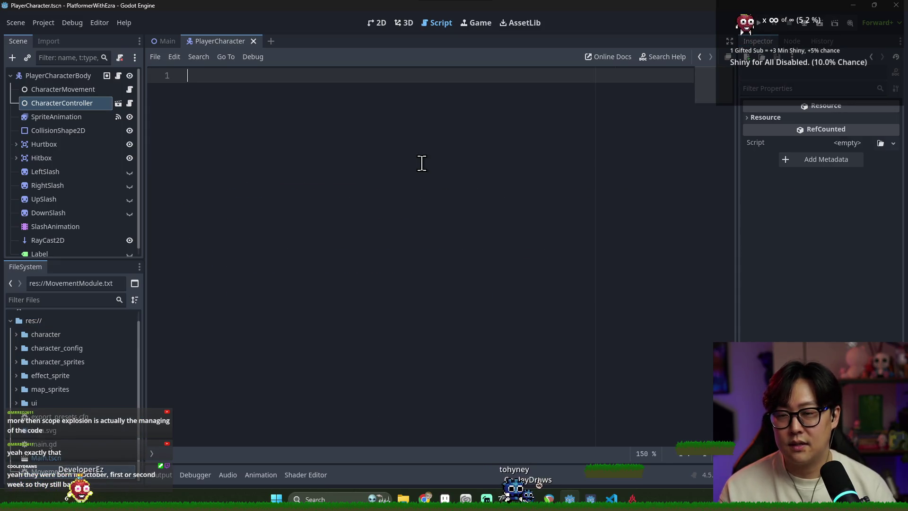
- Type the 'Movement Module Design' title and a first sentence on what a movement module looks like
{"action": "type", "text": "MoveM"}
{"action": "key", "text": "BackSpace"}
{"action": "type", "text": "Module D"}
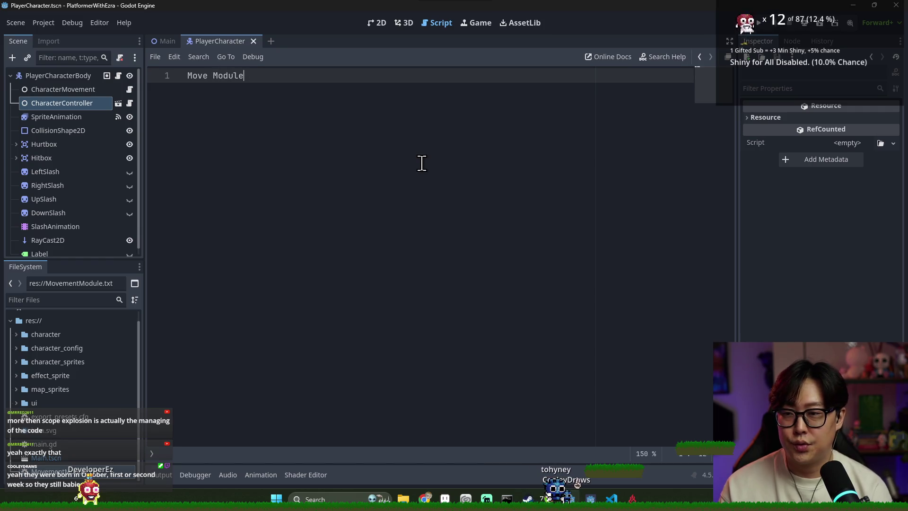
{"action": "type", "text": "esign"}
{"action": "key", "text": "Return"}
{"action": "key", "text": "Return"}
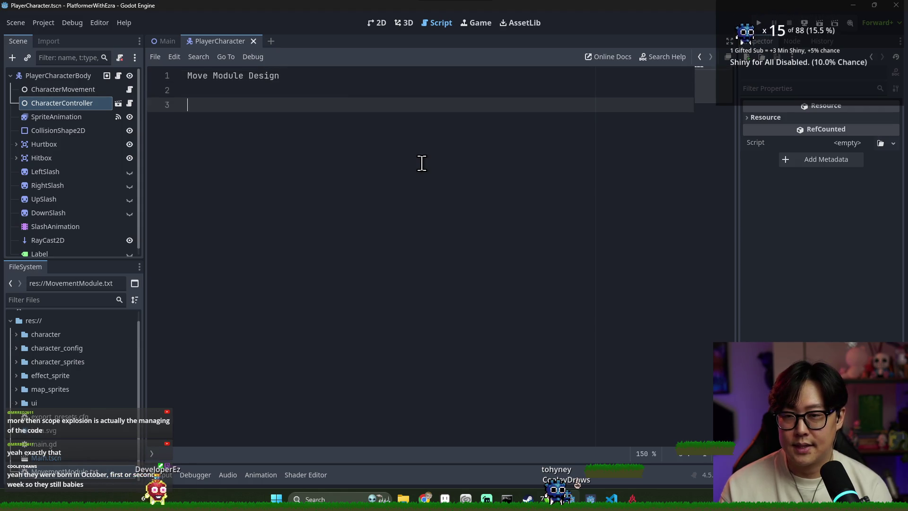
{"action": "type", "text": "I want to determine and record what "}
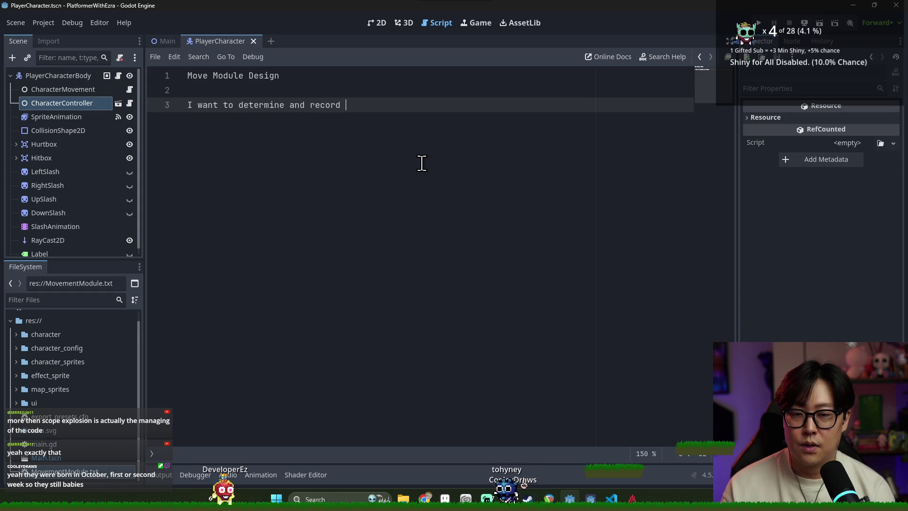
{"action": "type", "text": "movem"}
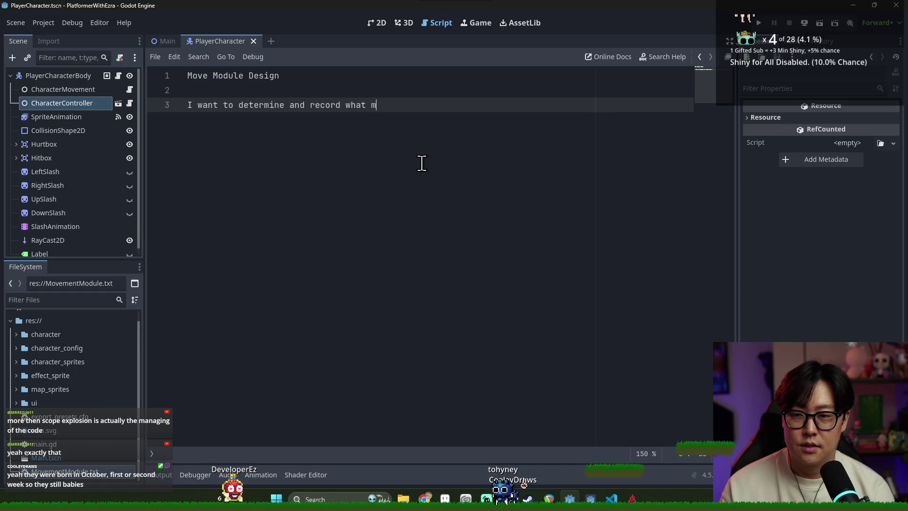
{"action": "left_click", "coordinate": [206, 76]}
{"action": "type", "text": "ment"}
{"action": "left_click", "coordinate": [387, 120]}
{"action": "type", "text": "ent module looks like, and "}
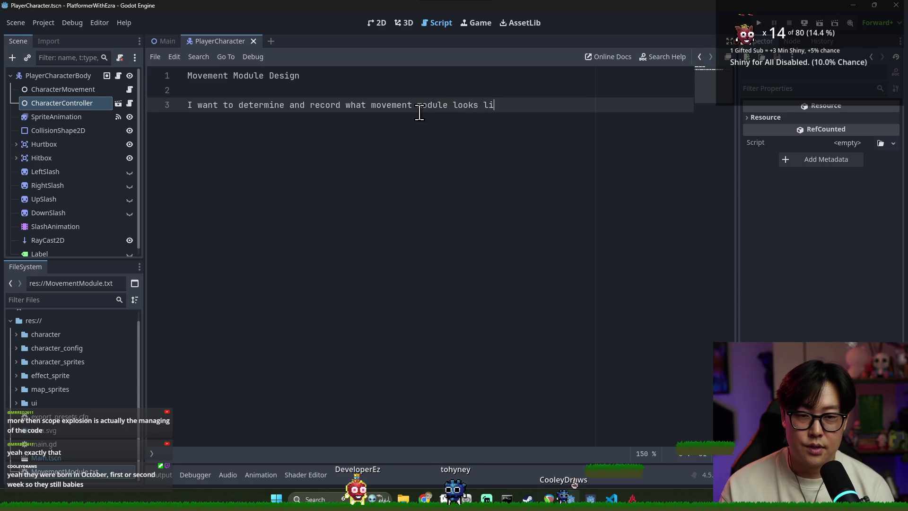
{"action": "type", "text": "how helpful it is."}
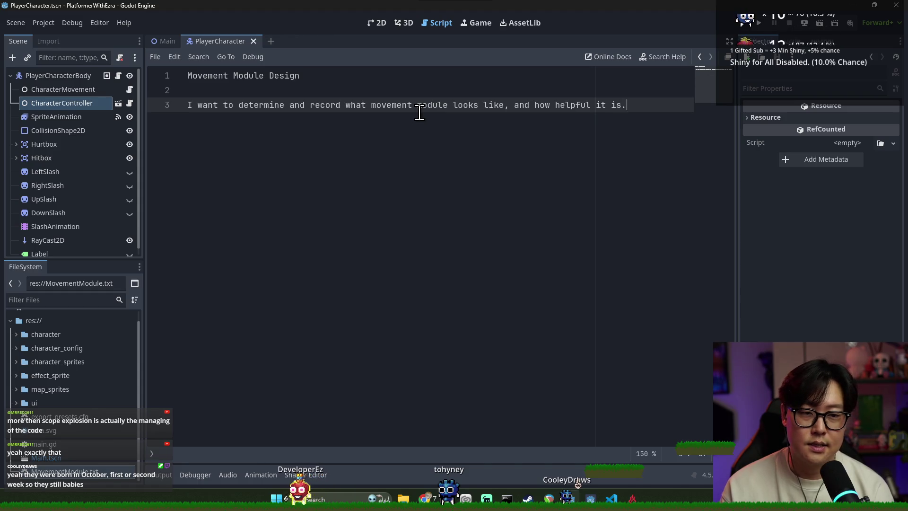
- Add the sentence ending 'or we should stick with programming each action individually.' plus blank lines
{"action": "key", "text": "Return"}
{"action": "type", "text": "By end of the desi"}
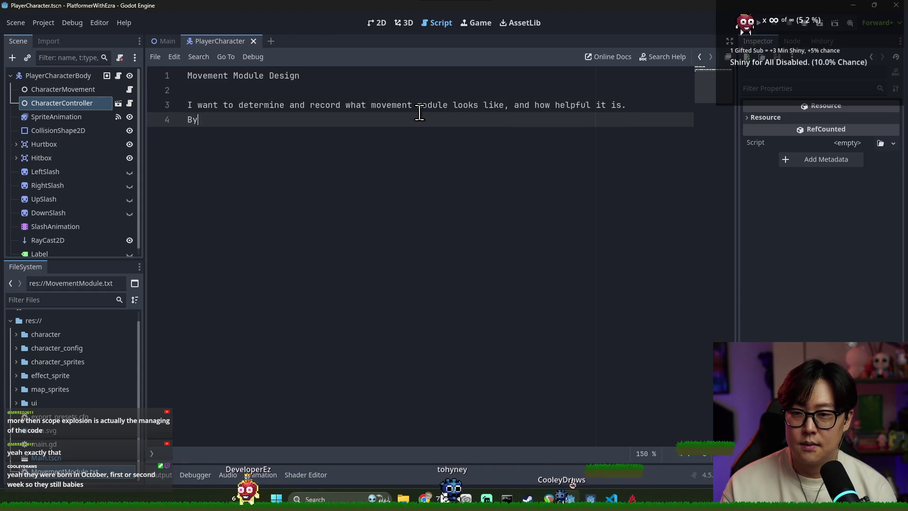
{"action": "type", "text": "gn document, "}
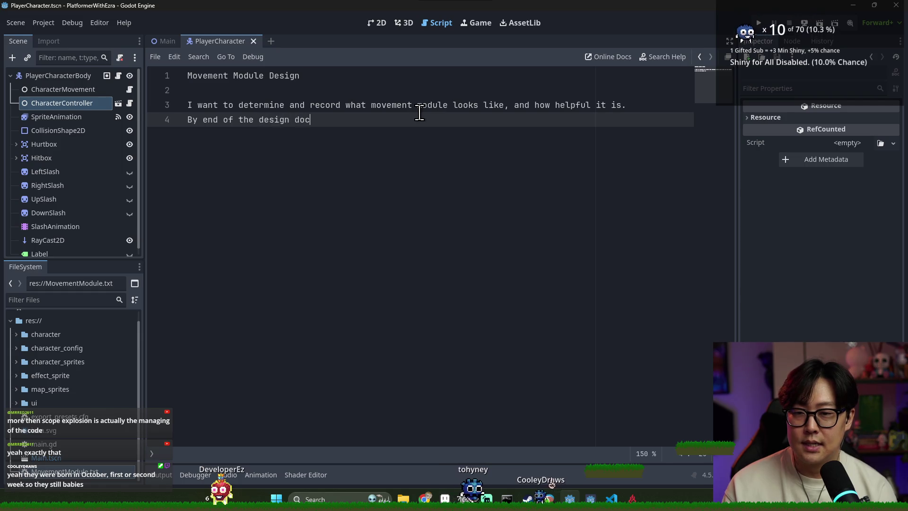
{"action": "type", "text": "I want to determine"}
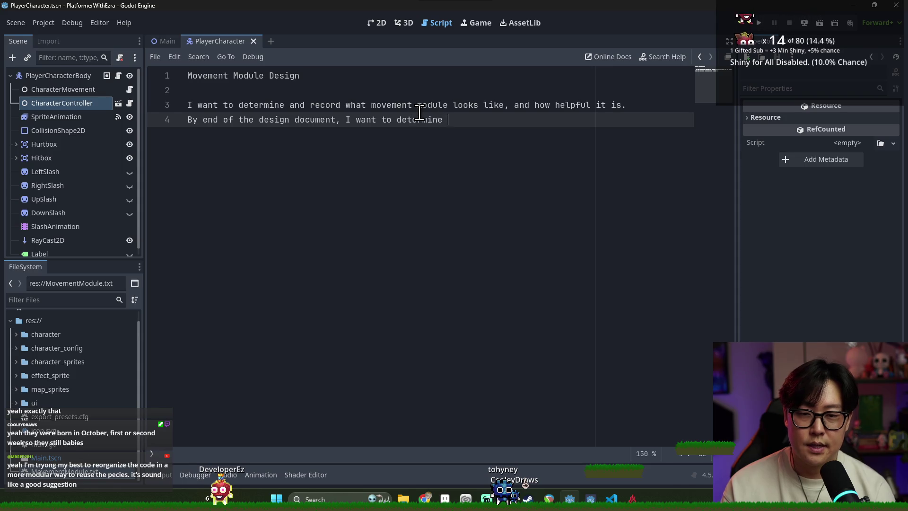
{"action": "type", "text": " if we should"}
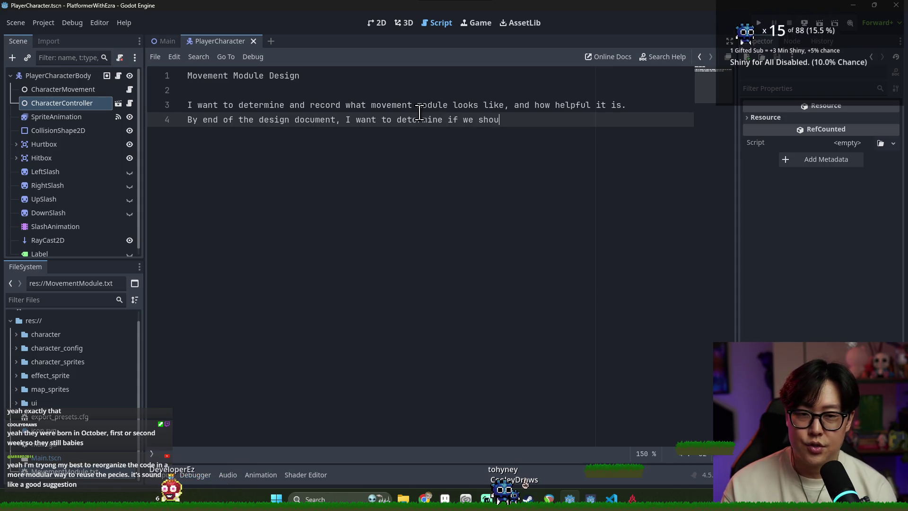
{"action": "key", "text": "BackSpace"}
{"action": "key", "text": "BackSpace"}
{"action": "key", "text": "BackSpace"}
{"action": "type", "text": "there is a"}
{"action": "key", "text": "BackSpace"}
{"action": "key", "text": "BackSpace"}
{"action": "key", "text": "BackSpace"}
{"action": "type", "text": "IS a benefit in creating "}
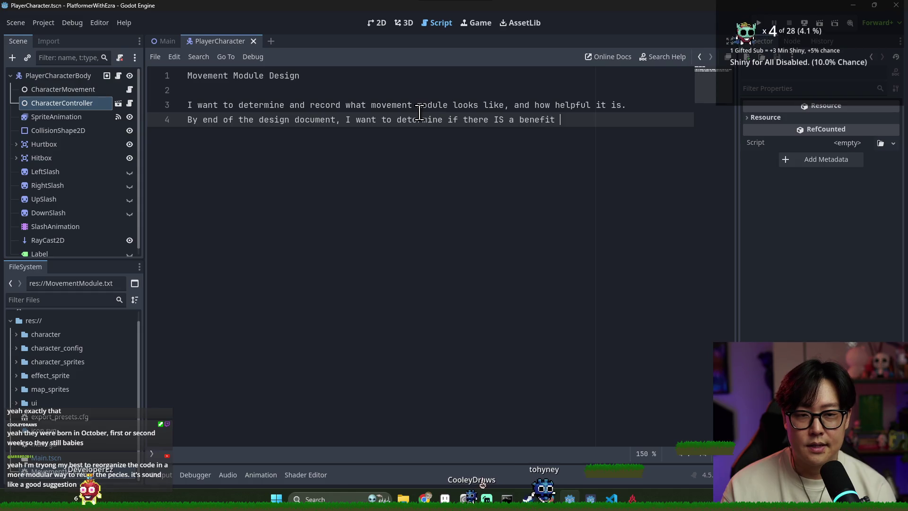
{"action": "type", "text": "the module,"}
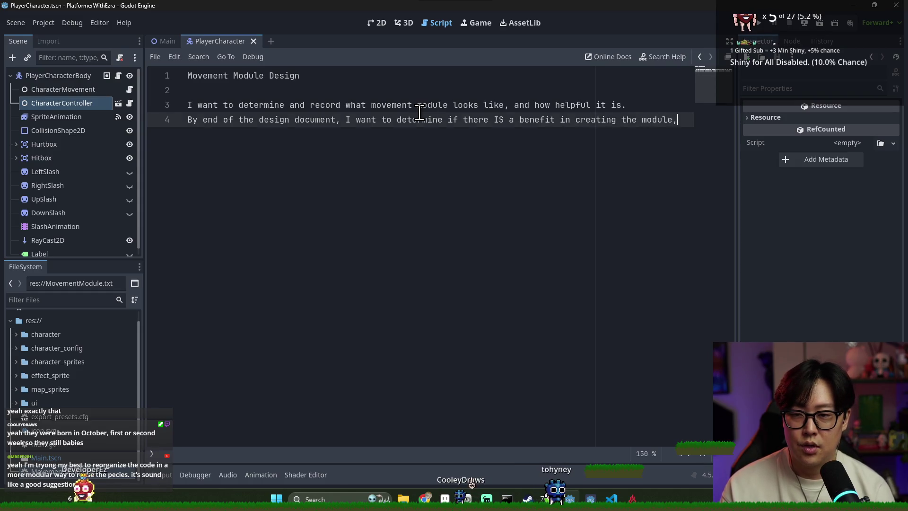
{"action": "key", "text": "Return"}
{"action": "type", "text": "or we should stic"}
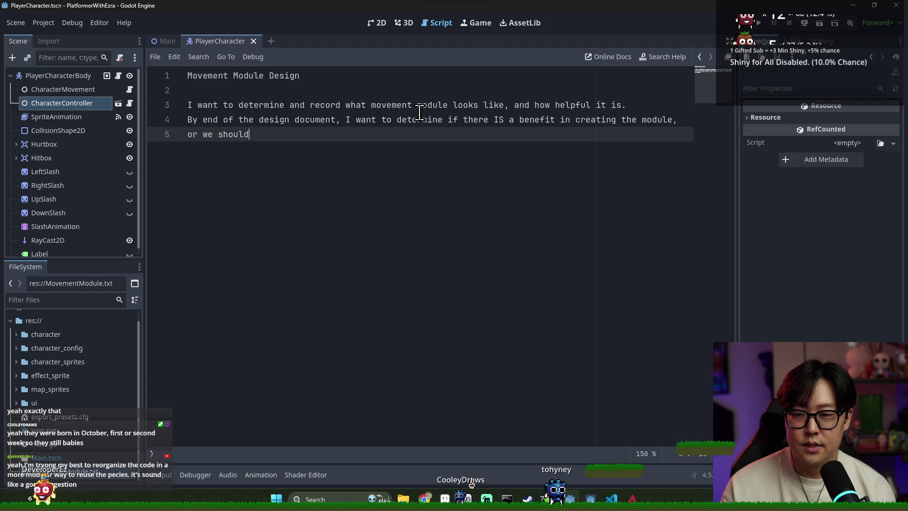
{"action": "type", "text": "k with programming "}
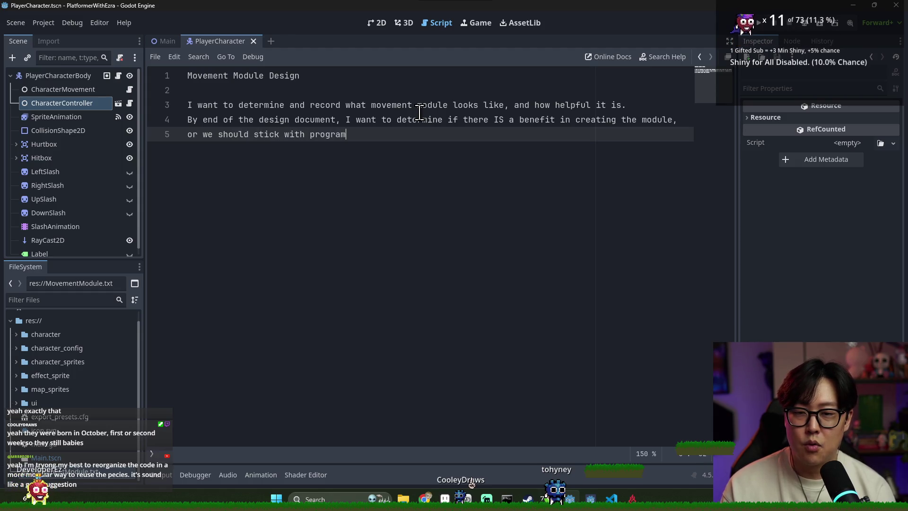
{"action": "type", "text": "each action indi"}
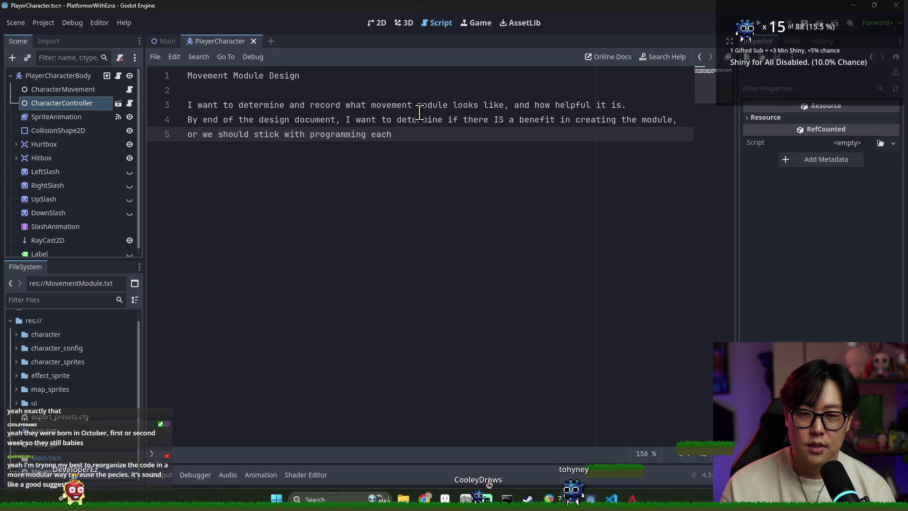
{"action": "type", "text": "vidually."}
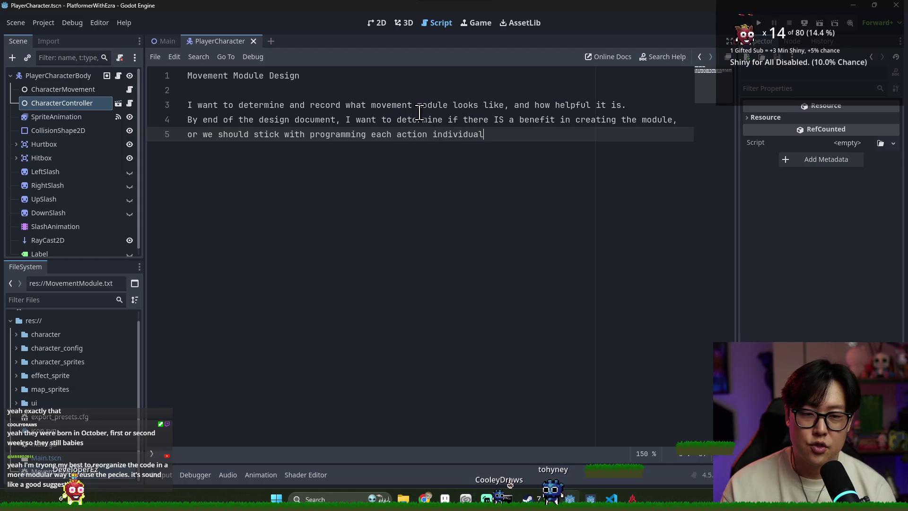
{"action": "key", "text": "Return"}
{"action": "key", "text": "Return"}
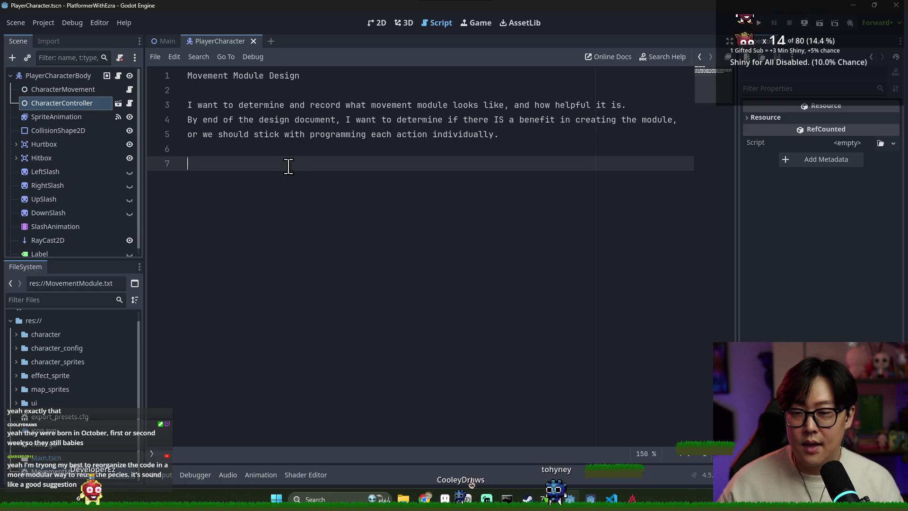
{"action": "key", "text": "Up"}
{"action": "key", "text": "Down"}
{"action": "key", "text": "Up"}
{"action": "key", "text": "Down"}
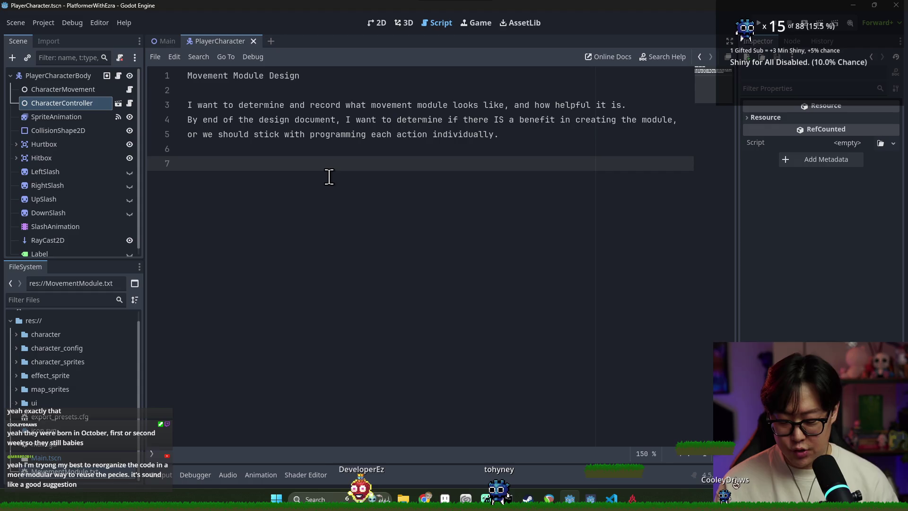
- Add a 'Goal' heading with the Game Designer user story about adding types via simple parameters
{"action": "type", "text": "Goal"}
{"action": "key", "text": "Return"}
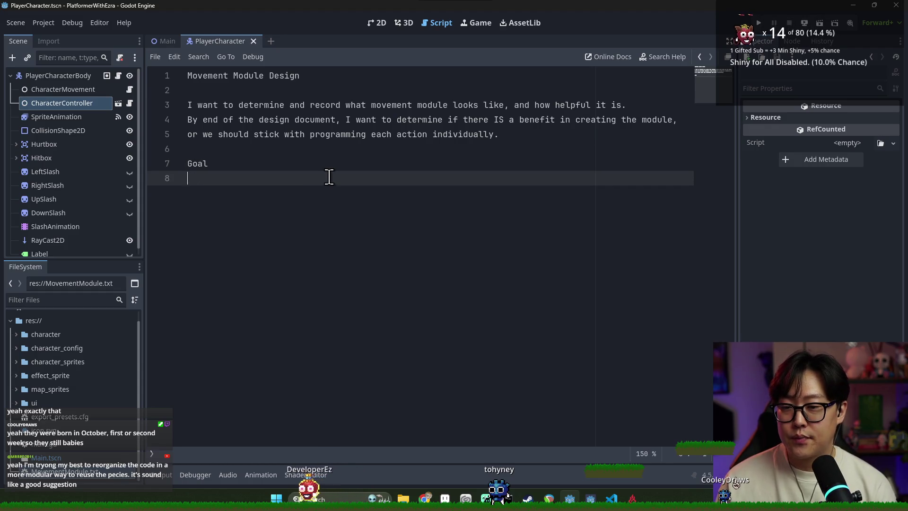
{"action": "type", "text": "weh"}
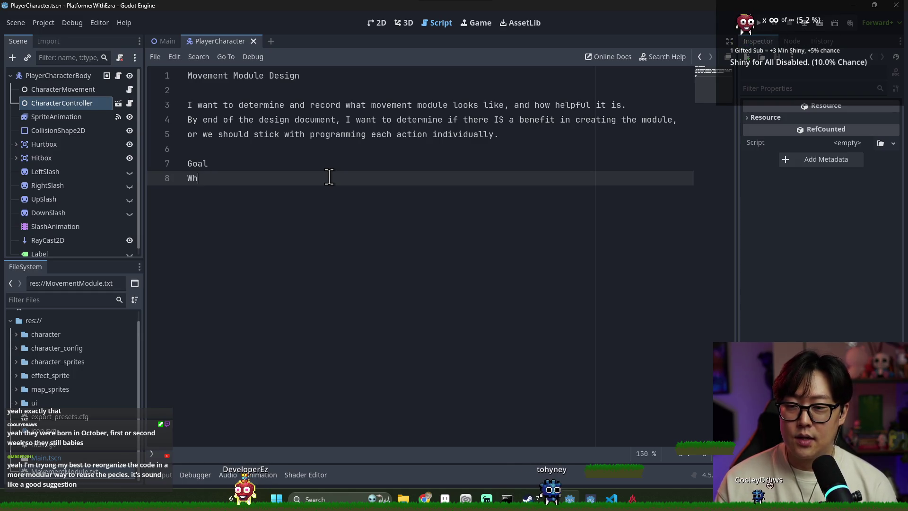
{"action": "type", "text": " Game Designer,"}
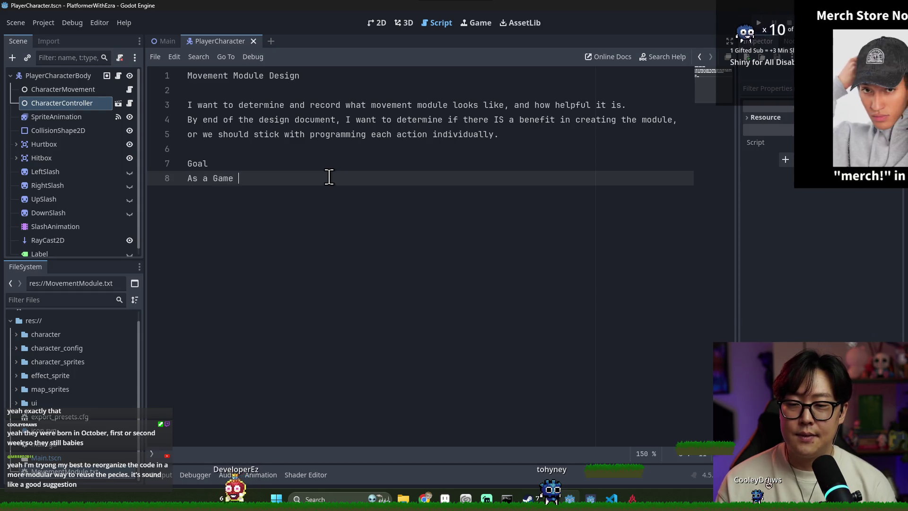
{"action": "type", "text": " I want to"}
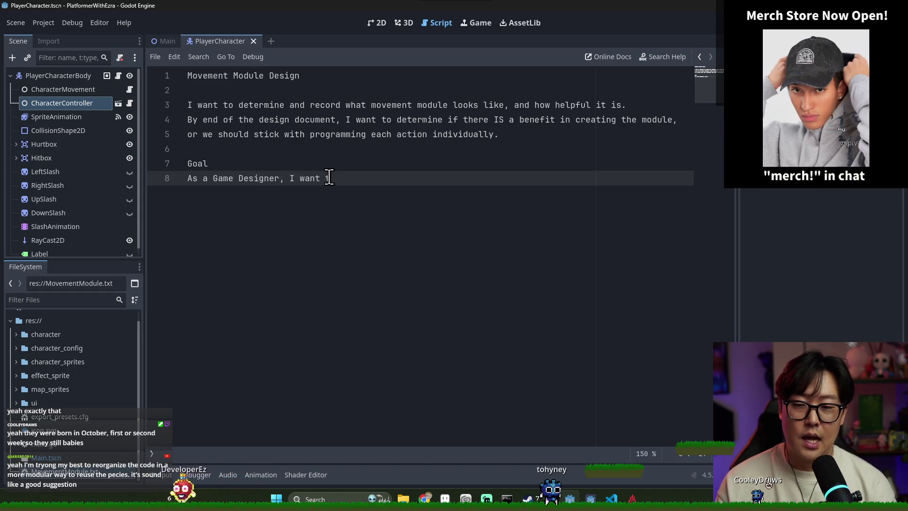
{"action": "type", "text": " add new type of action by"}
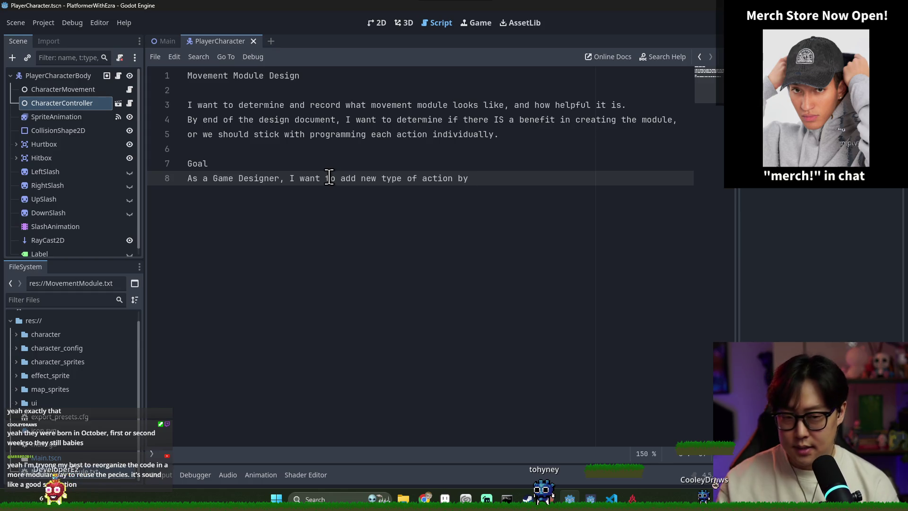
{"action": "type", "text": "providing "}
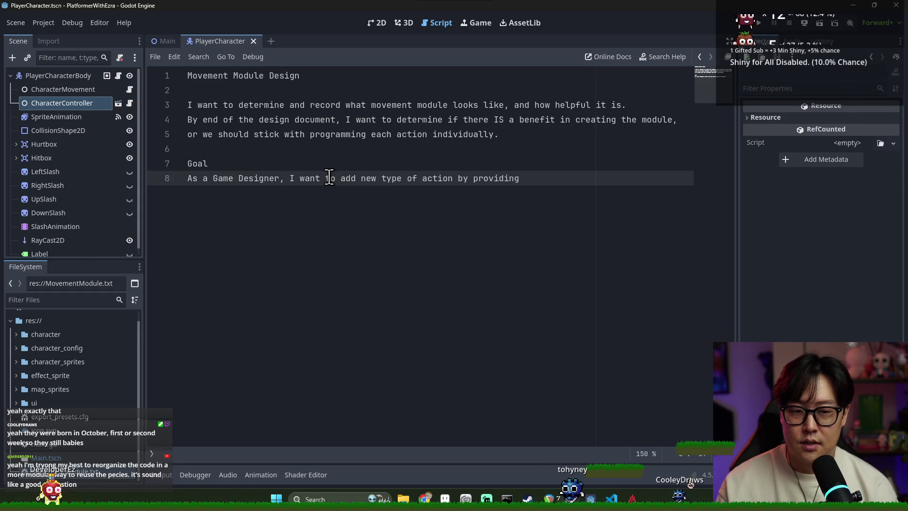
{"action": "type", "text": "few simple parameters"}
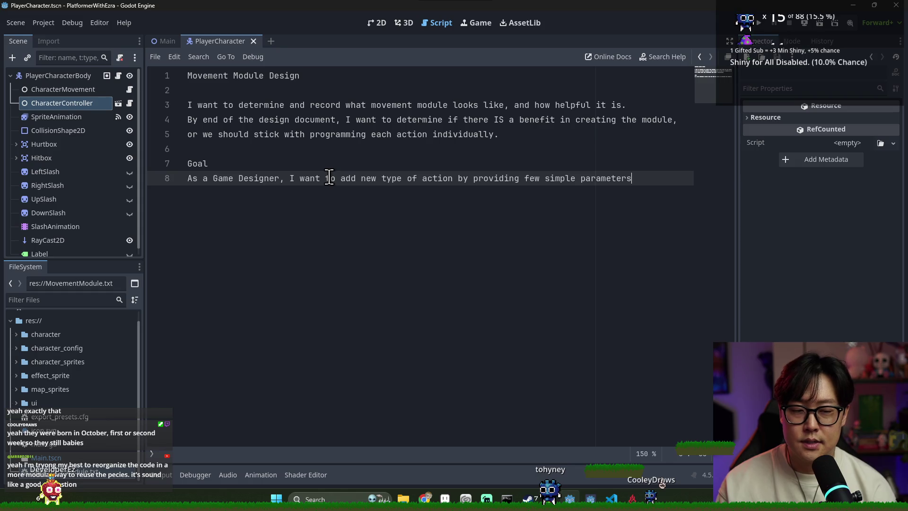
{"action": "key", "text": "Return"}
{"action": "type", "text": "to existing "}
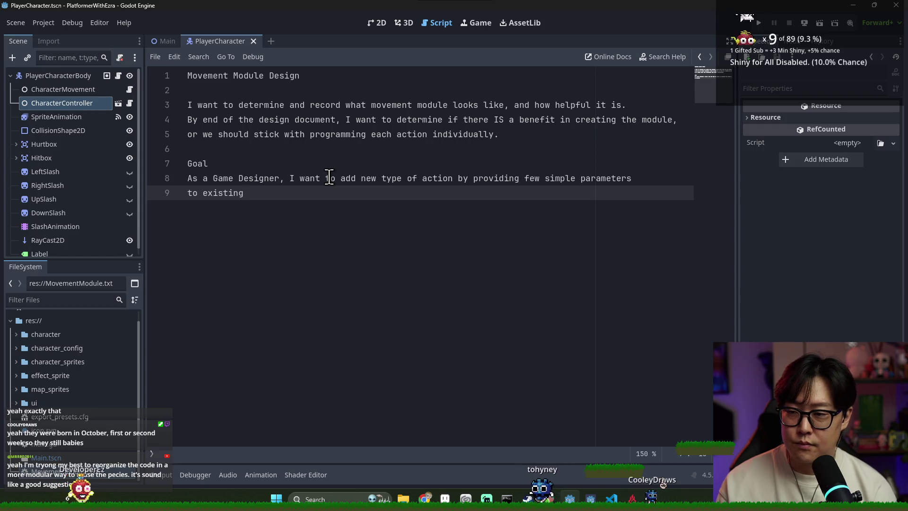
{"action": "type", "text": "movement module types instead of"}
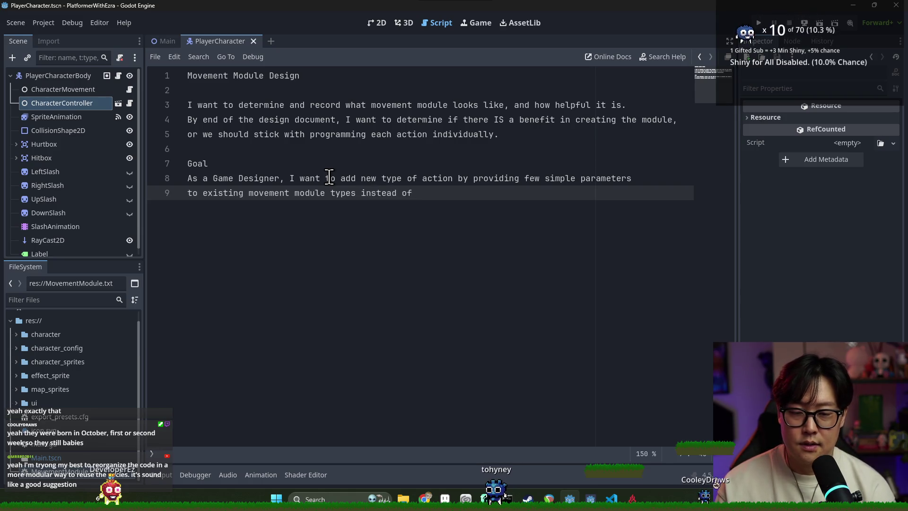
{"action": "type", "text": " needing to code."}
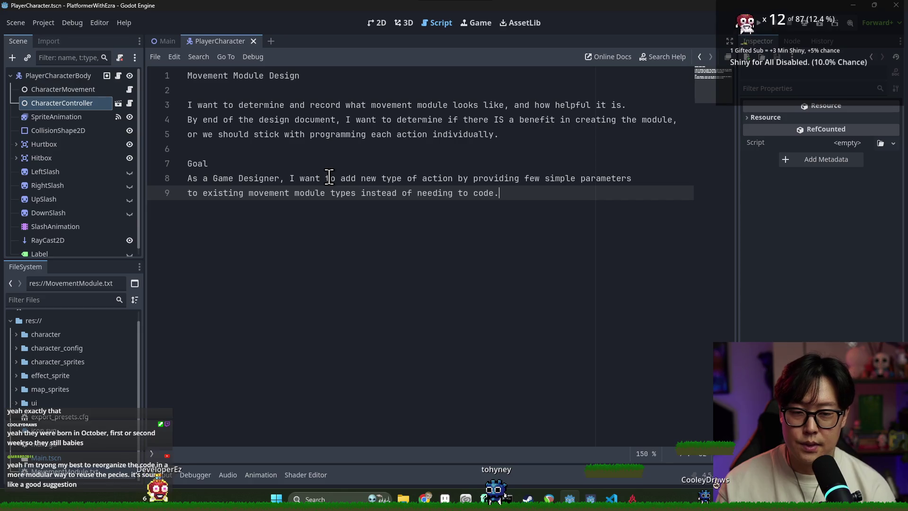
- After a blank line, write 'For example, if I want to add Dash:'
{"action": "key", "text": "Return"}
{"action": "key", "text": "Return"}
{"action": "type", "text": "For example,"}
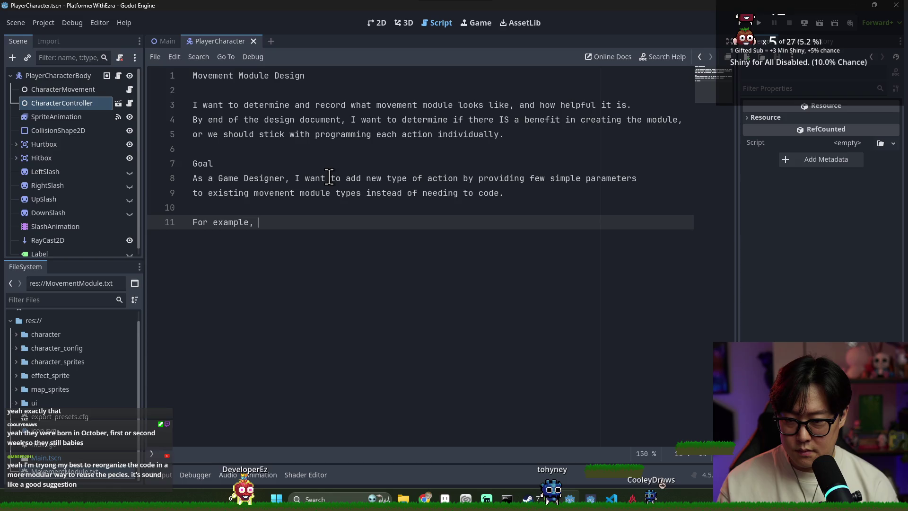
{"action": "key", "text": "BackSpace"}
{"action": "key", "text": "BackSpace"}
{"action": "key", "text": "BackSpace"}
{"action": "type", "text": "if I want to "}
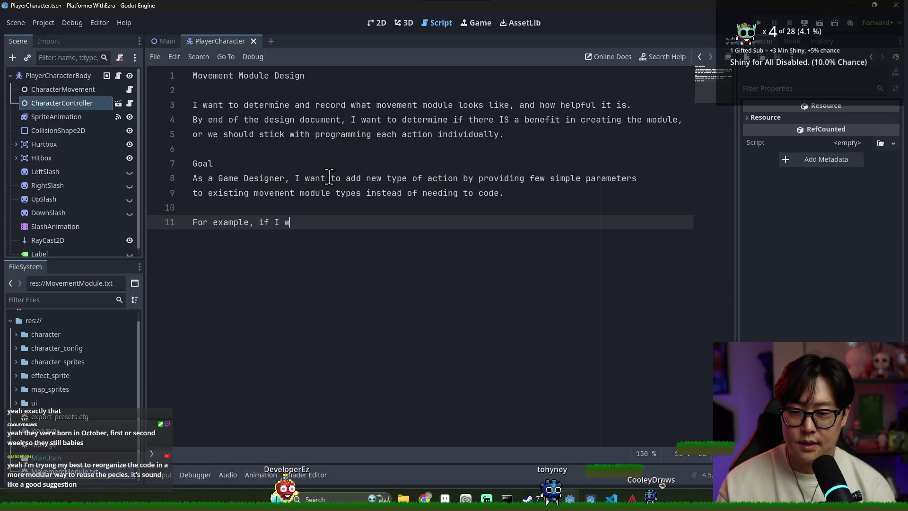
{"action": "type", "text": "program"}
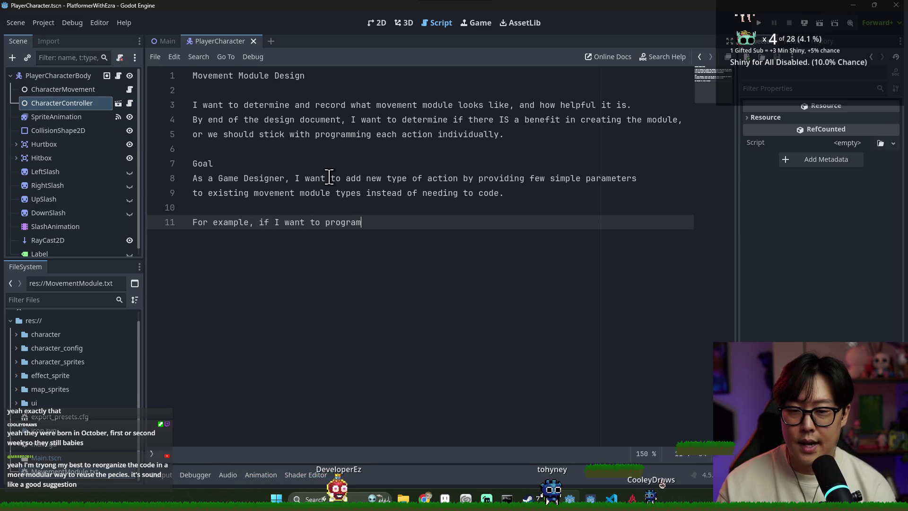
{"action": "key", "text": "BackSpace"}
{"action": "key", "text": "BackSpace"}
{"action": "key", "text": "BackSpace"}
{"action": "type", "text": "add"}
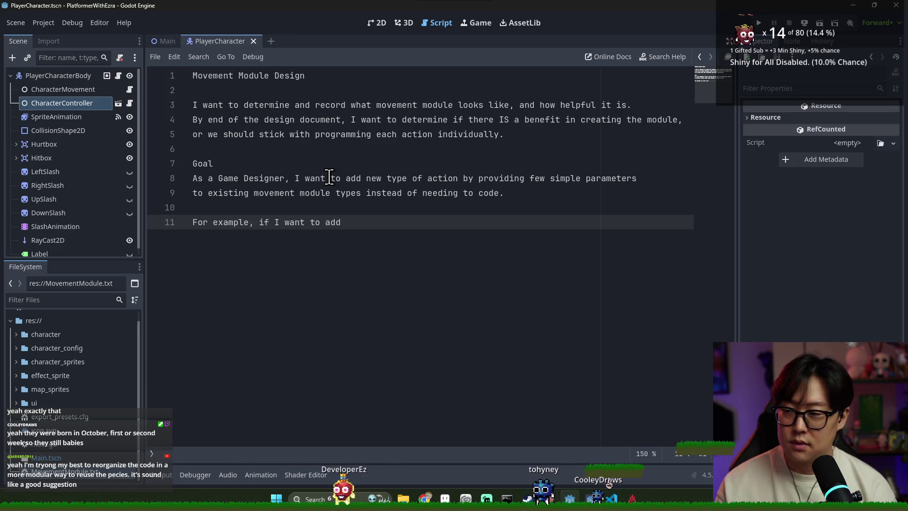
{"action": "type", "text": " Dash"}
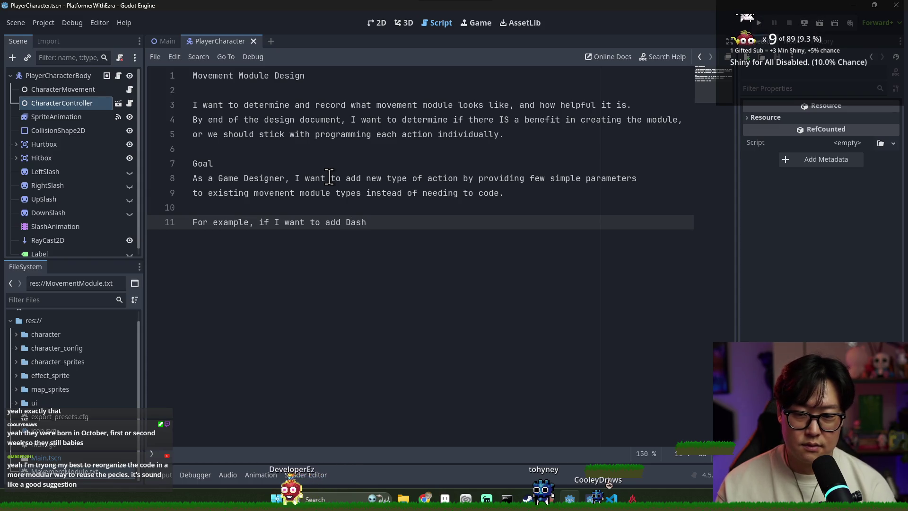
{"action": "type", "text": ":"}
- Tidy the lines under the Dash intro and list 'Add Horizontal movement Module' as the first step
{"action": "key", "text": "Return"}
{"action": "key", "text": "Return"}
{"action": "key", "text": "BackSpace"}
{"action": "key", "text": "BackSpace"}
{"action": "key", "text": "Return"}
{"action": "key", "text": "Return"}
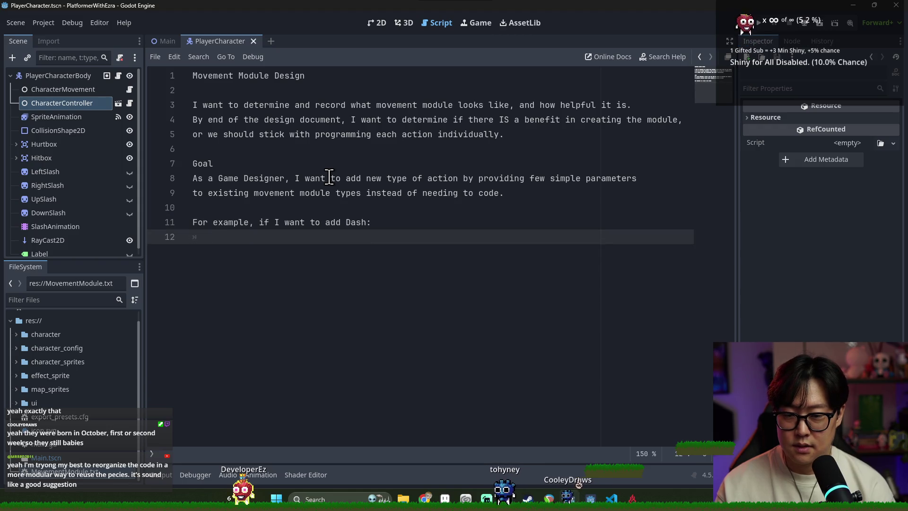
{"action": "type", "text": "I"}
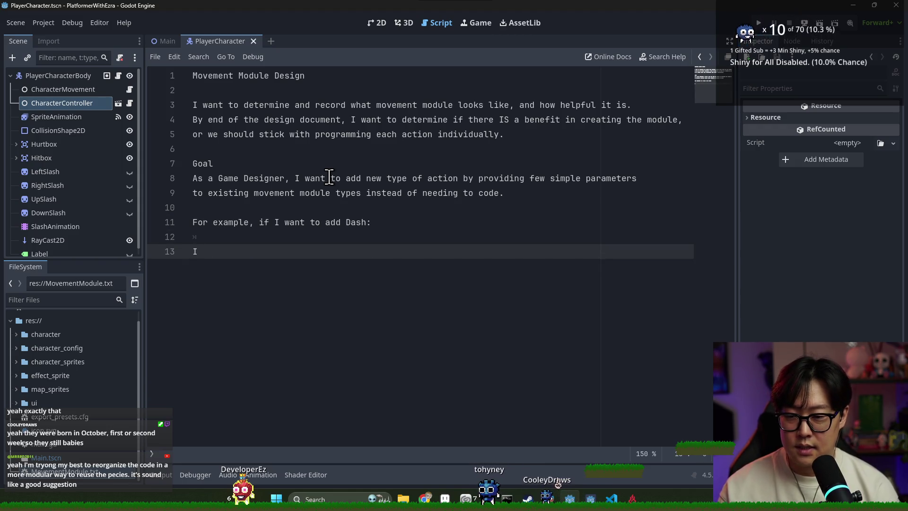
{"action": "key", "text": "BackSpace"}
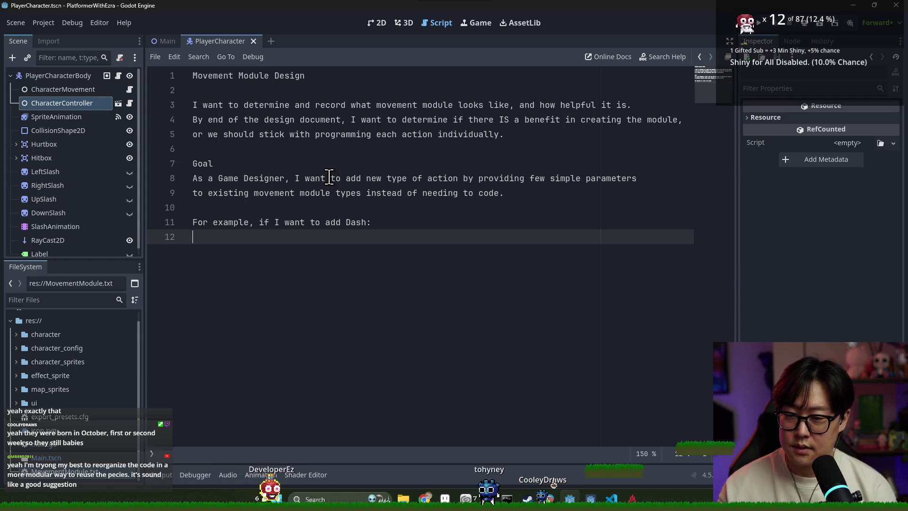
{"action": "key", "text": "Return"}
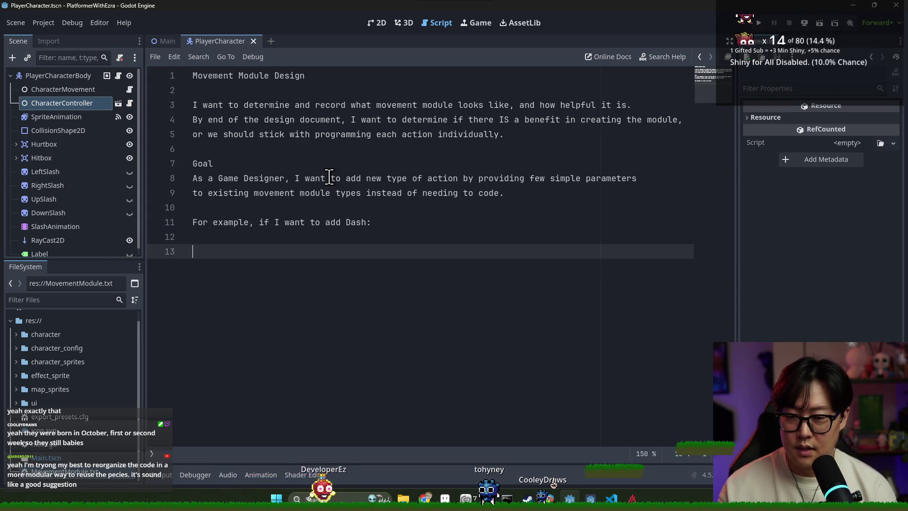
{"action": "key", "text": "BackSpace"}
{"action": "key", "text": "BackSpace"}
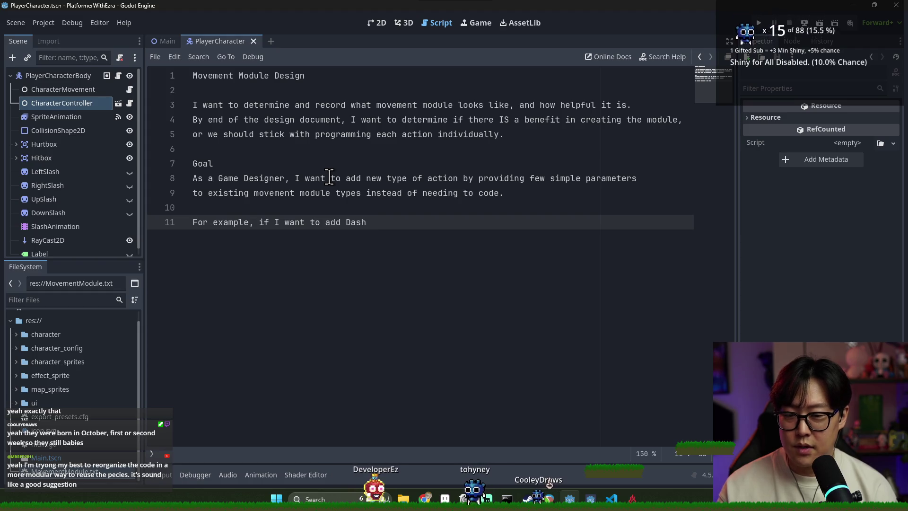
{"action": "key", "text": "Return"}
{"action": "key", "text": "Return"}
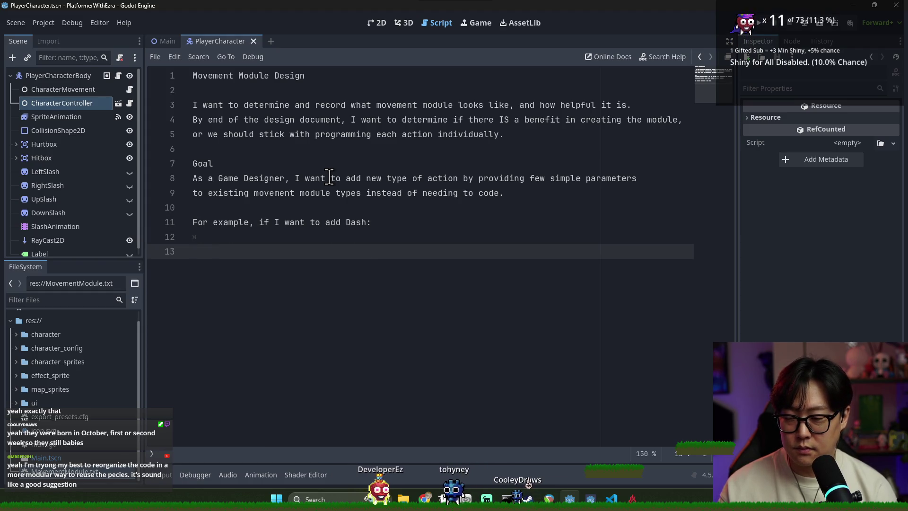
{"action": "type", "text": "Add"}
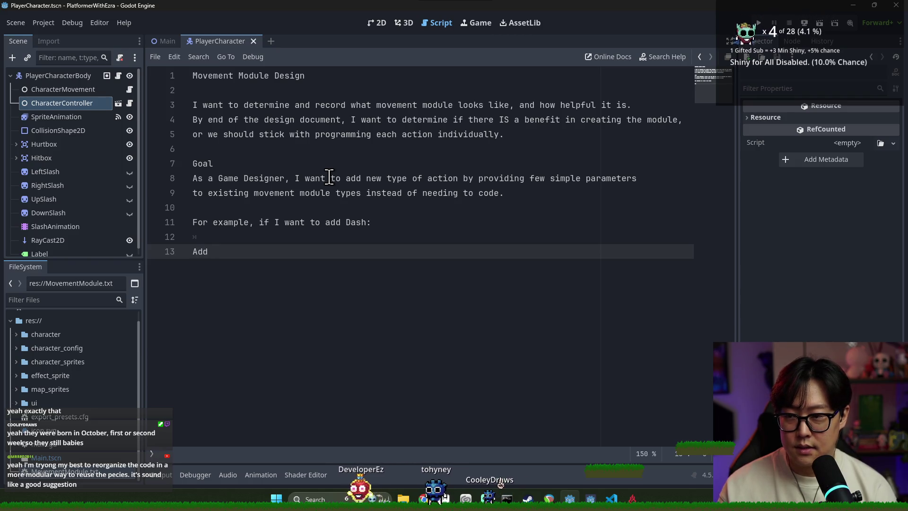
{"action": "type", "text": " Horizont"}
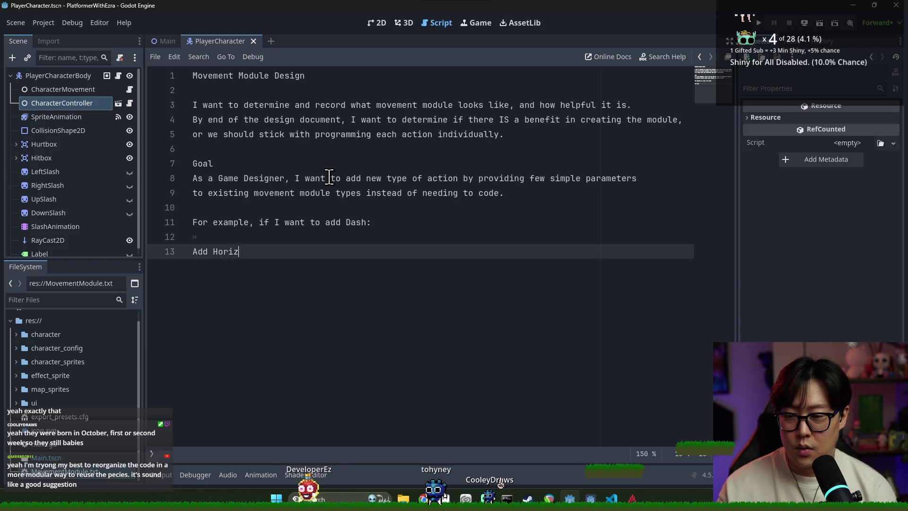
{"action": "type", "text": "al movement Mod"}
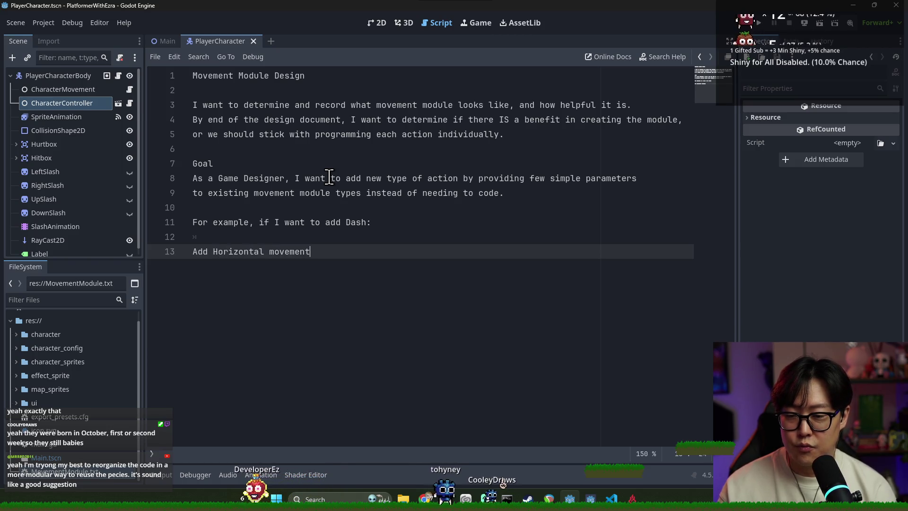
{"action": "type", "text": "ule"}
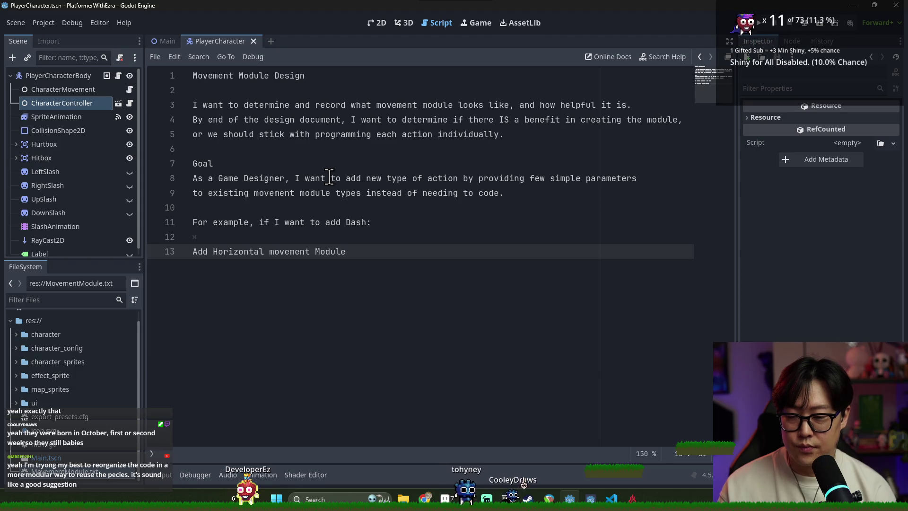
- Add 'Set speed of the movement' and a 'movement is locked' step so player control cannot interrupt
{"action": "key", "text": "Return"}
{"action": "type", "text": "Set speed"}
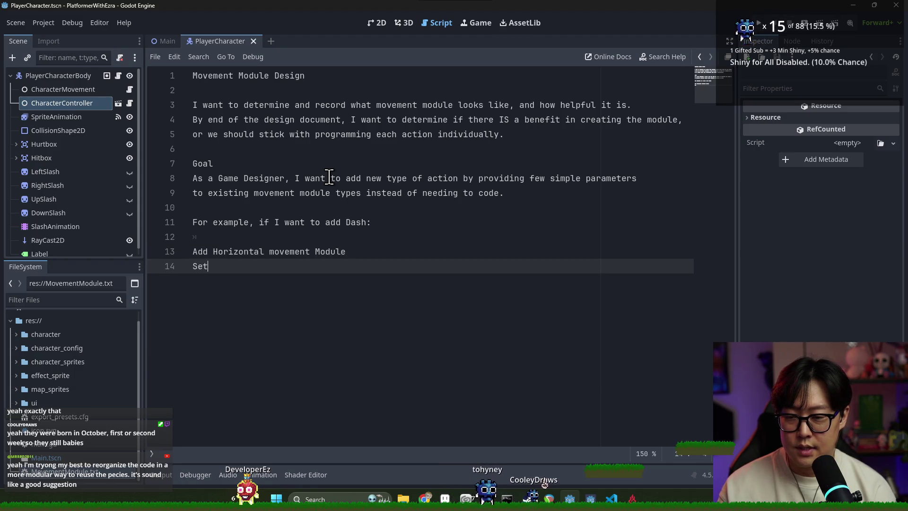
{"action": "type", "text": " of the movement"}
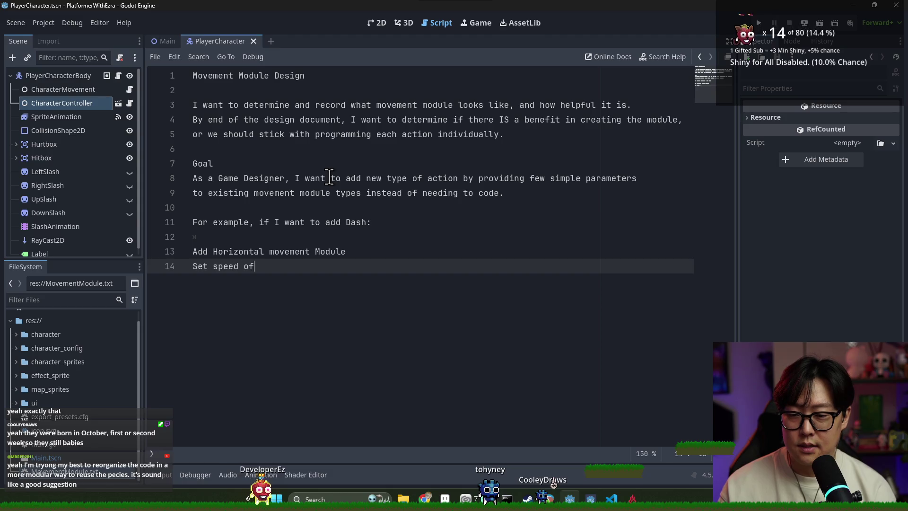
{"action": "key", "text": "Return"}
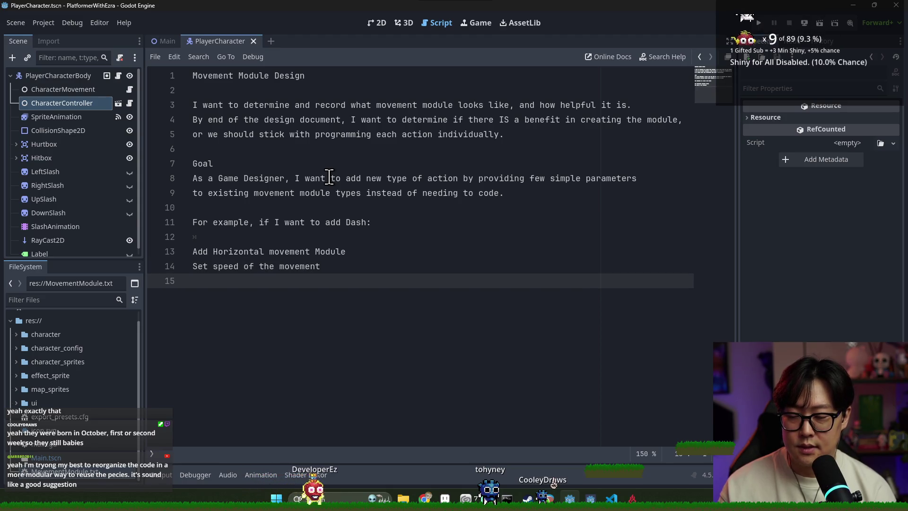
{"action": "type", "text": "et"}
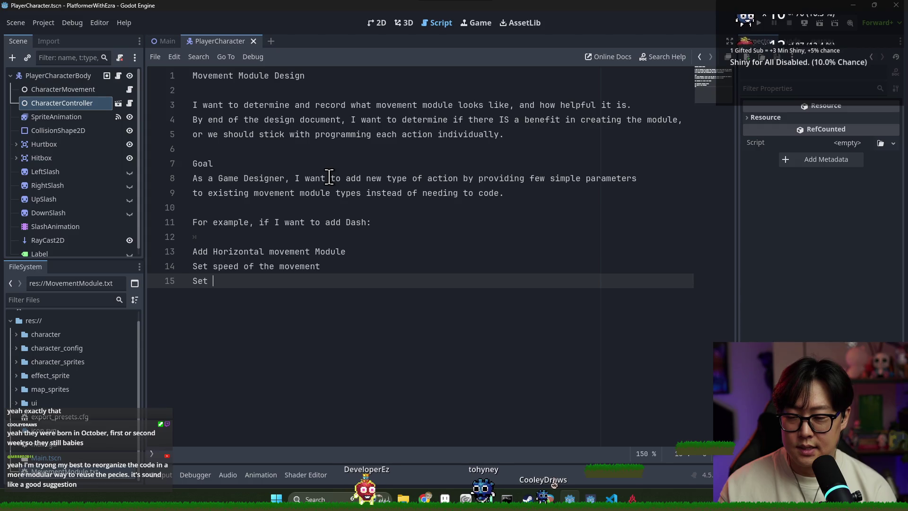
{"action": "type", "text": " \"lo"}
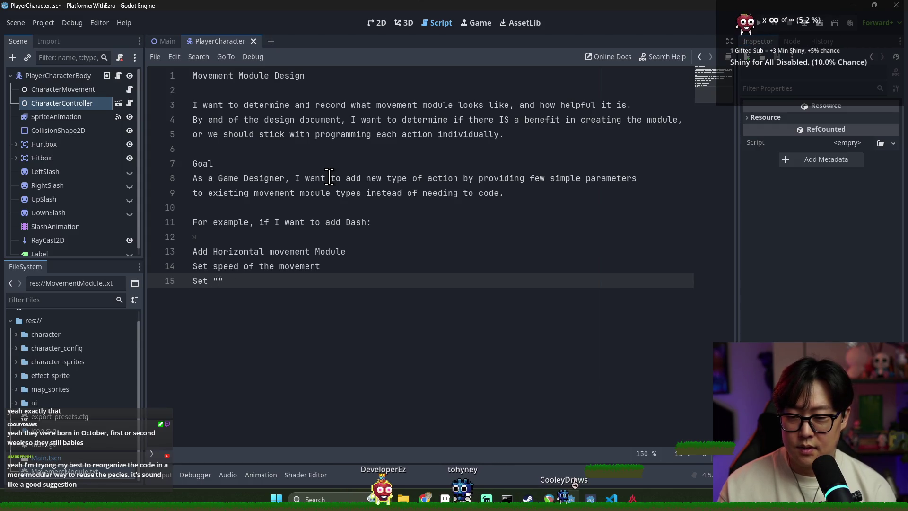
{"action": "type", "text": "nt is locke"}
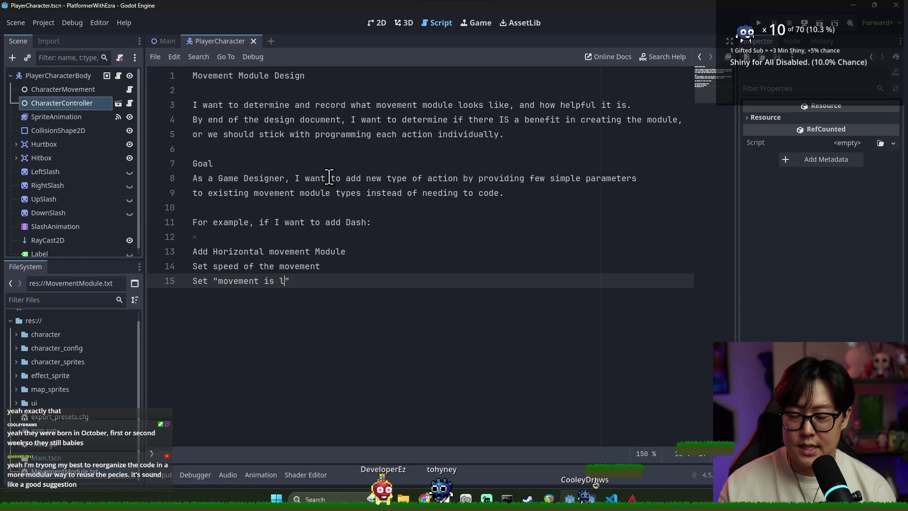
{"action": "type", "text": " to indicate "}
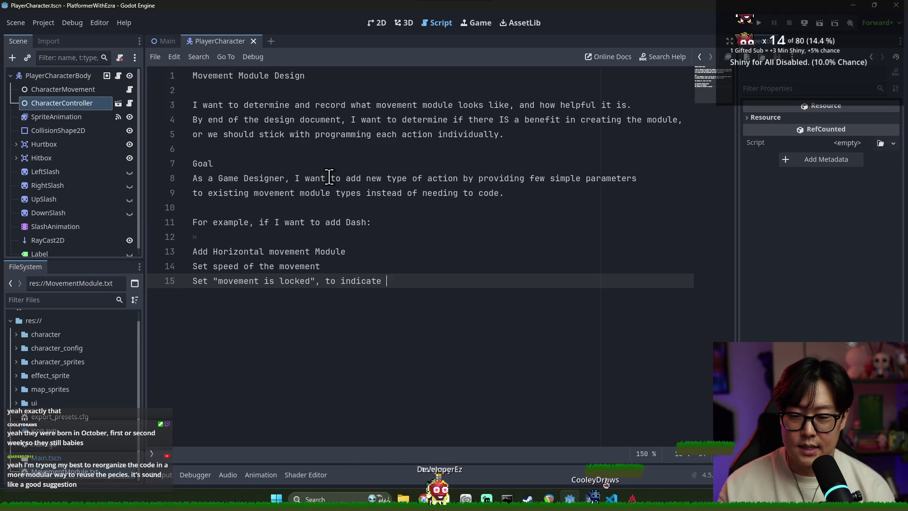
{"action": "type", "text": "palyer control/externa"}
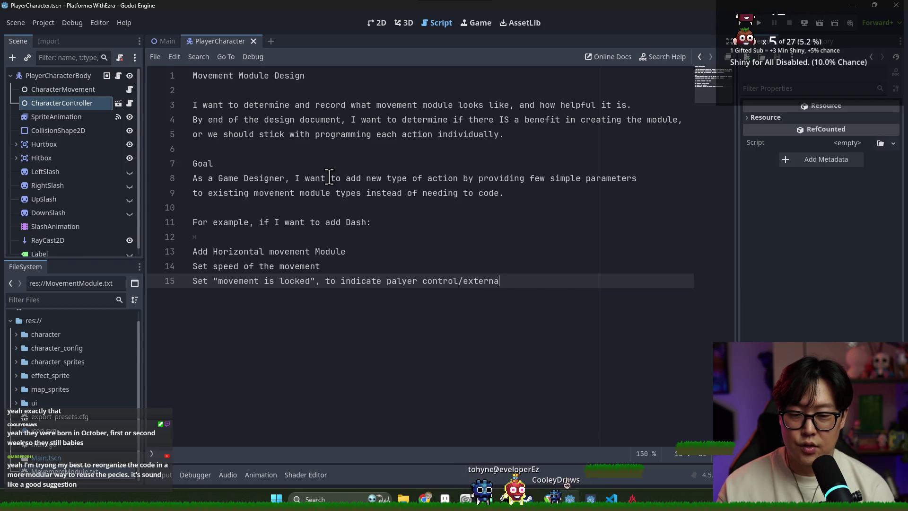
{"action": "type", "text": "interrupt"}
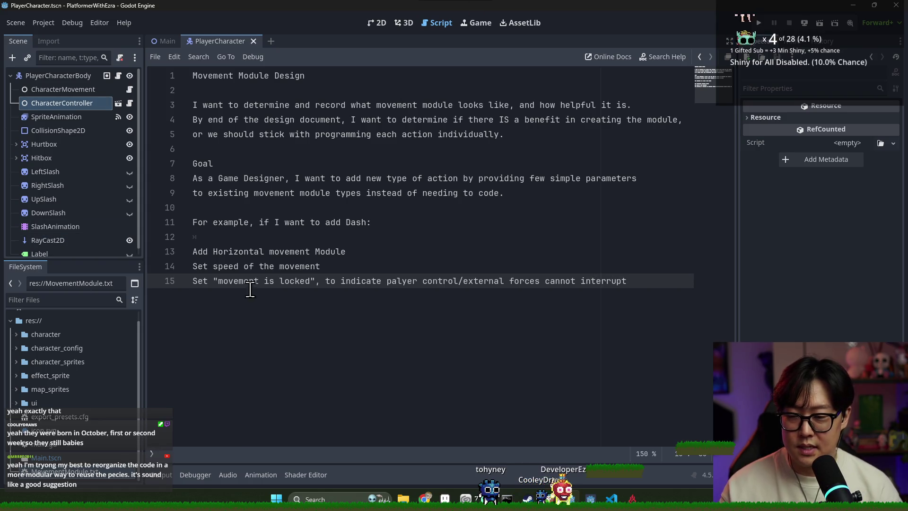
{"action": "double_click", "coordinate": [242, 282]}
- Replace 'movement is locked' with 'interruptable = false' and end the line with a period
{"action": "left_click", "coordinate": [242, 281]}
{"action": "double_click", "coordinate": [242, 282]}
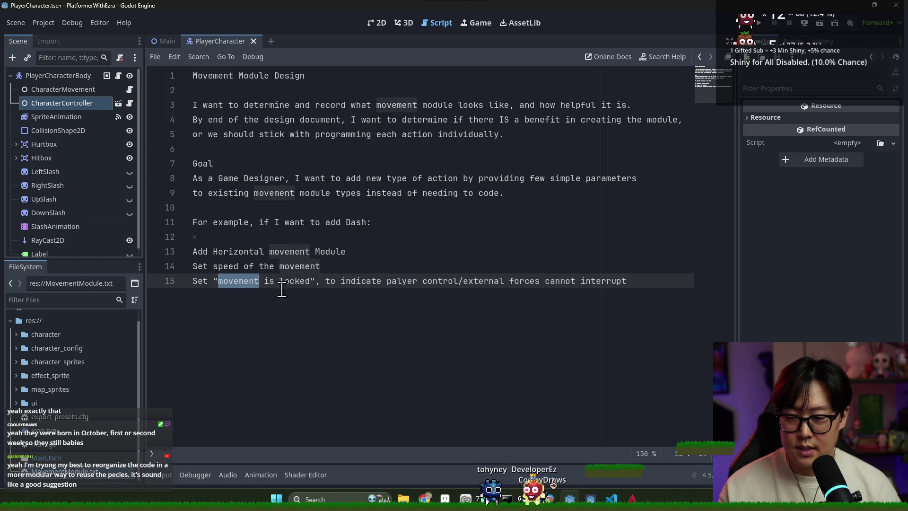
{"action": "left_click", "coordinate": [312, 281], "text": "shift"}
{"action": "type", "text": "interruptabl"}
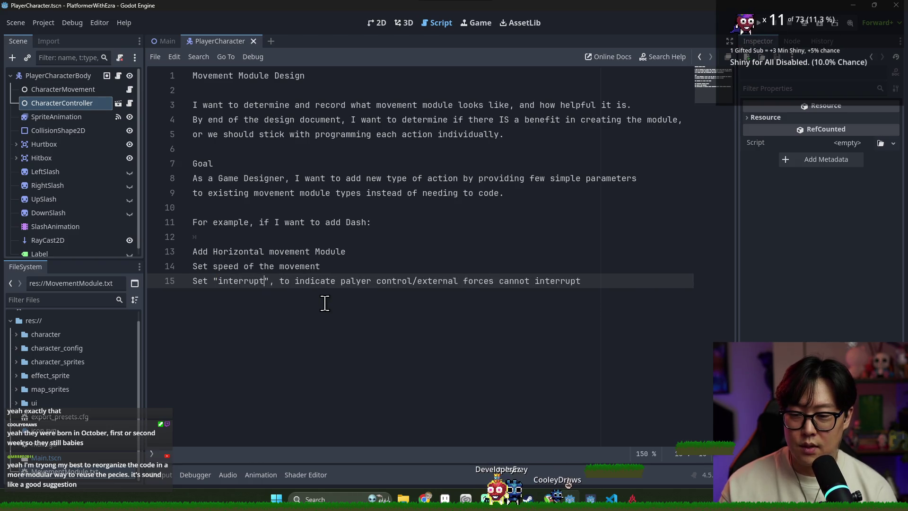
{"action": "type", "text": "e = false"}
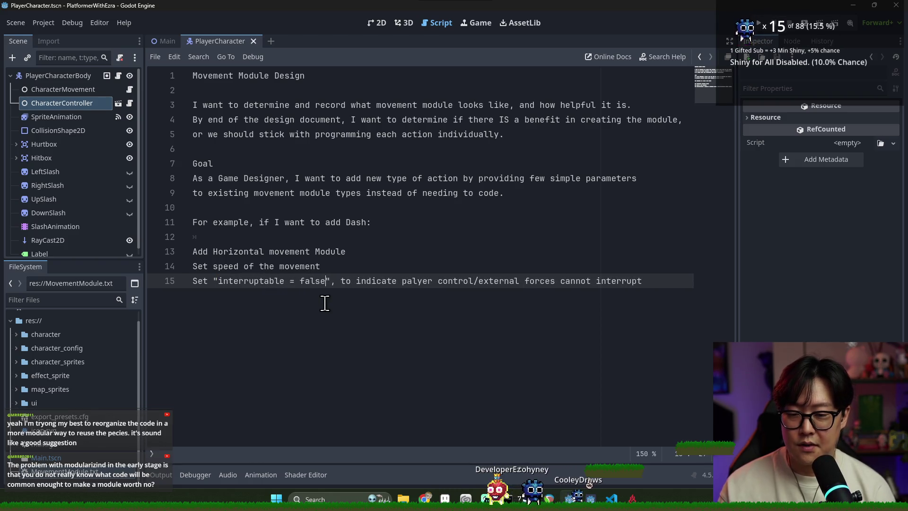
{"action": "left_click", "coordinate": [693, 285]}
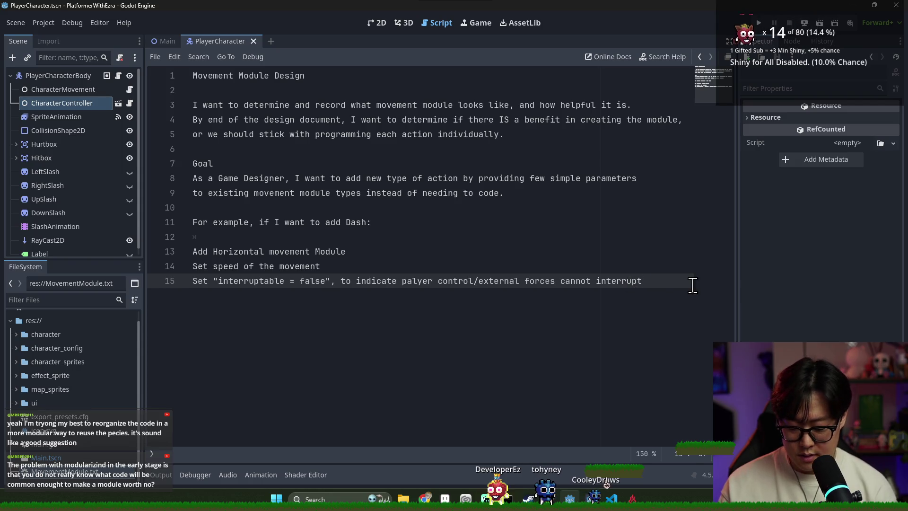
{"action": "type", "text": "."}
- Add a step setting the dash animation, noting a new dash sprite animation for this action
{"action": "key", "text": "Return"}
{"action": "type", "text": "Set animation "}
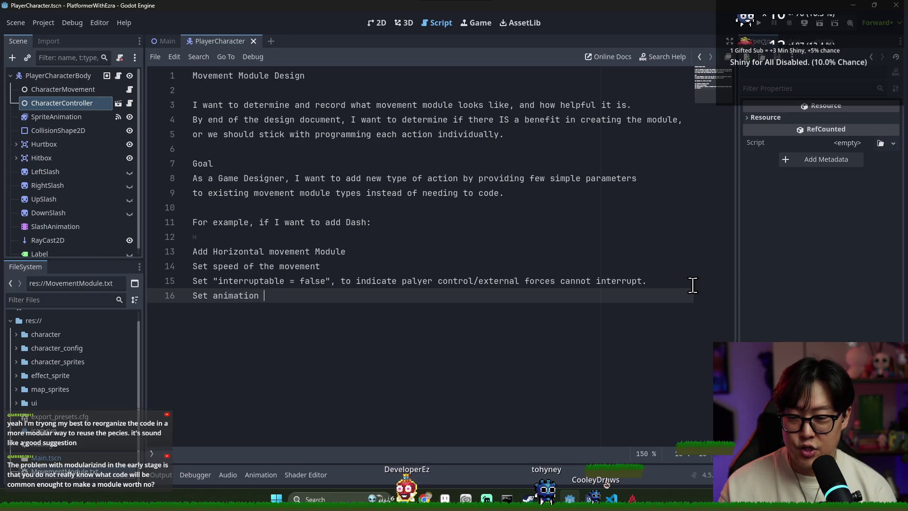
{"action": "type", "text": "for the dash"}
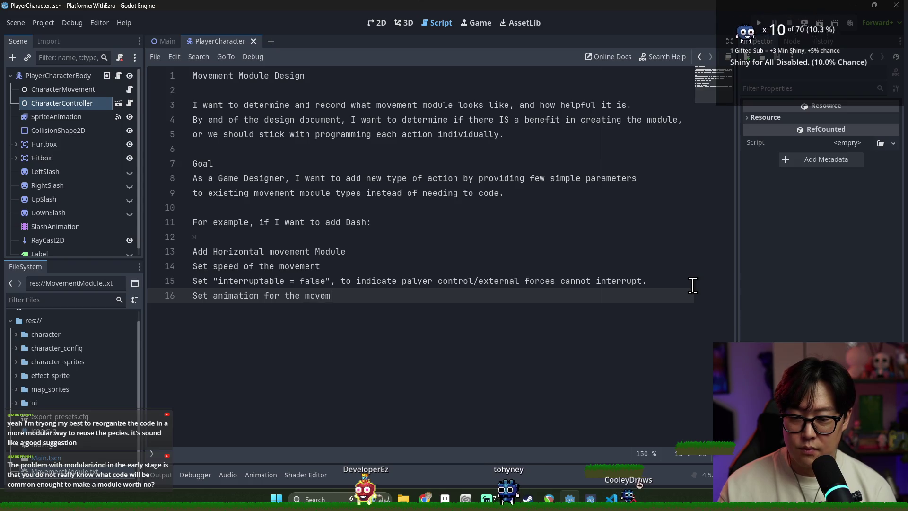
{"action": "type", "text": " ("}
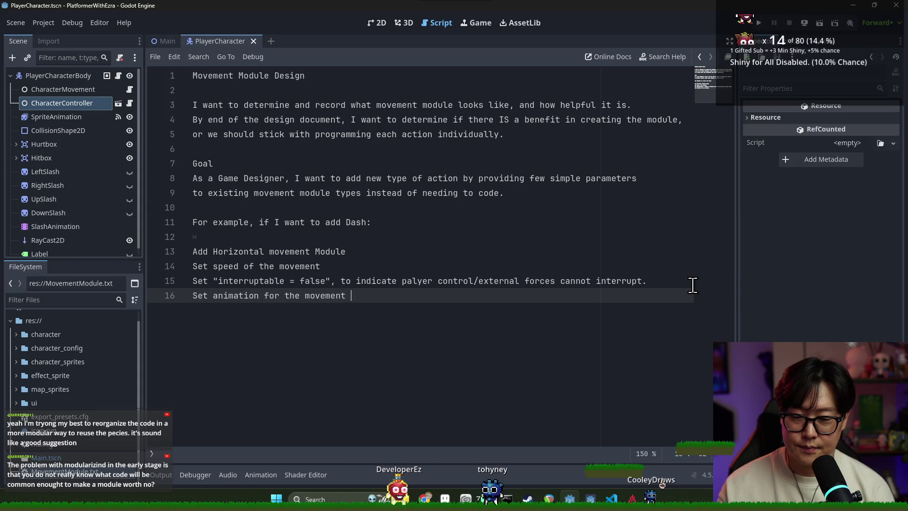
{"action": "type", "text": " (new dash"}
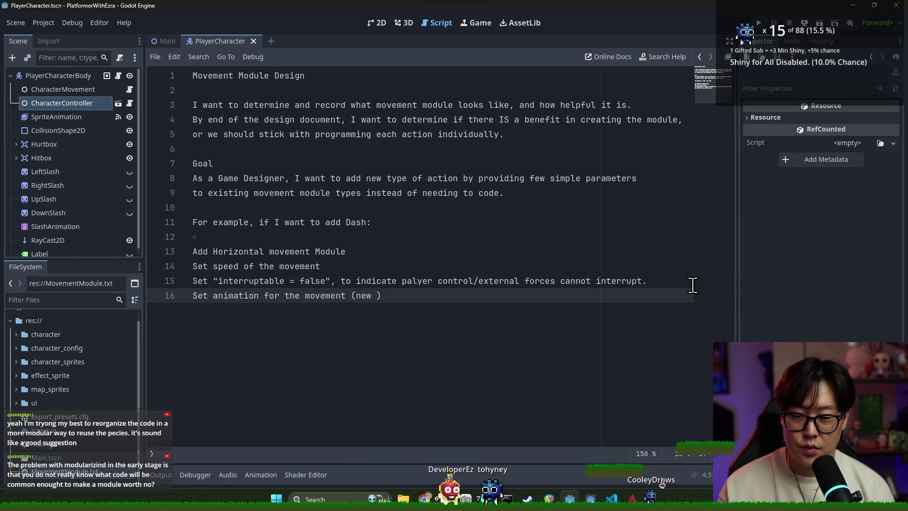
{"action": "type", "text": " animation"}
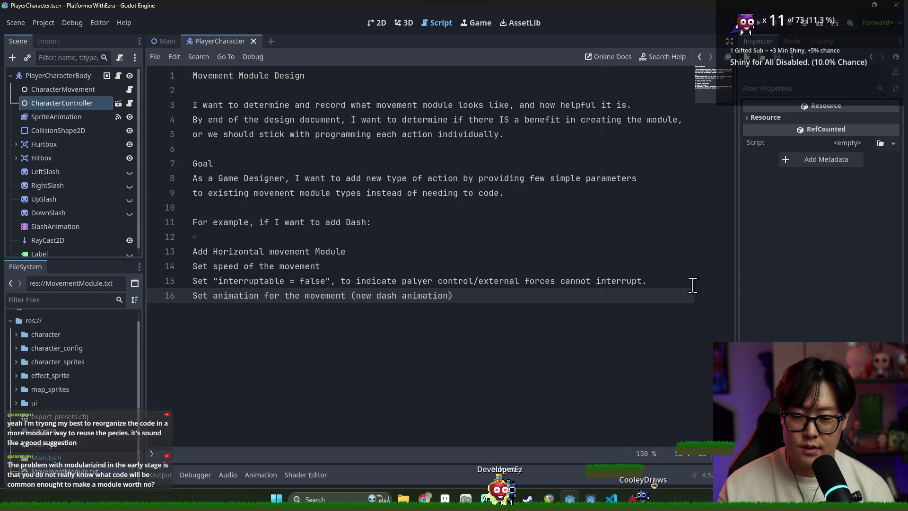
{"action": "key", "text": "BackSpace"}
{"action": "key", "text": "BackSpace"}
{"action": "key", "text": "BackSpace"}
{"action": "type", "text": "sprite a"}
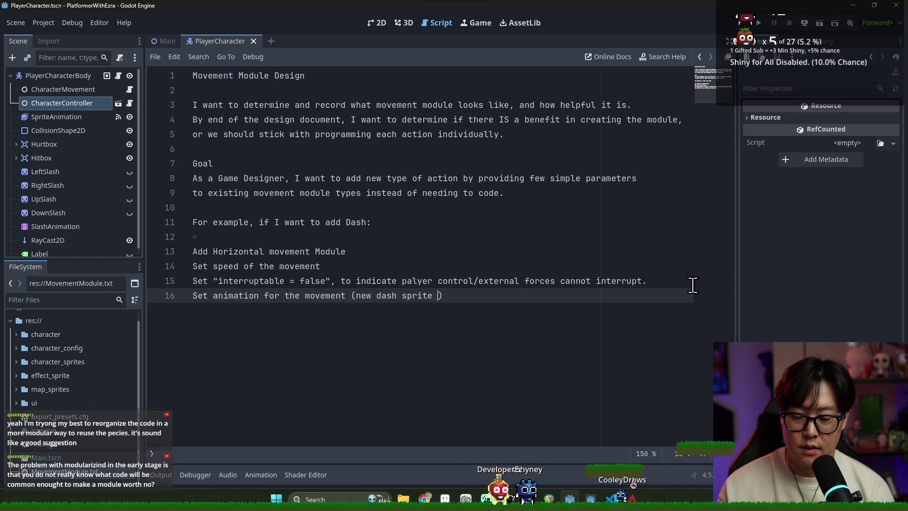
{"action": "type", "text": "nimation that goes w"}
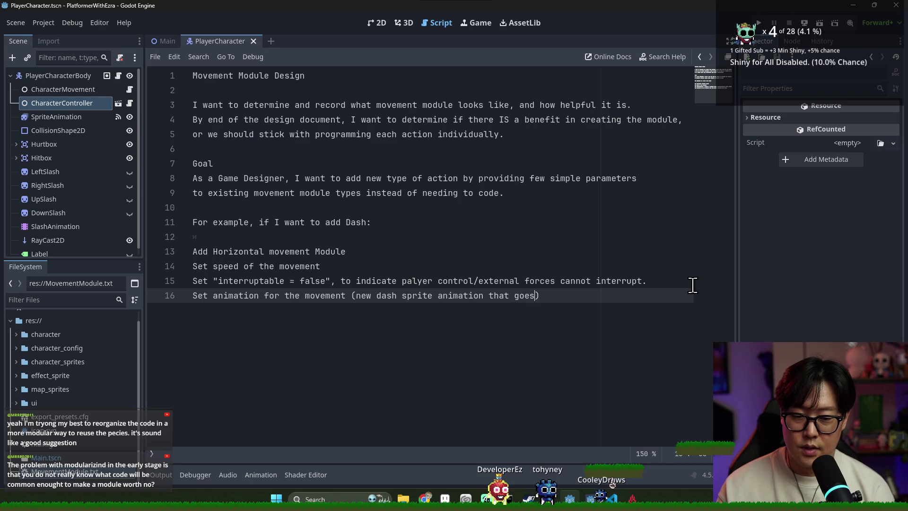
{"action": "type", "text": "ith this action)"}
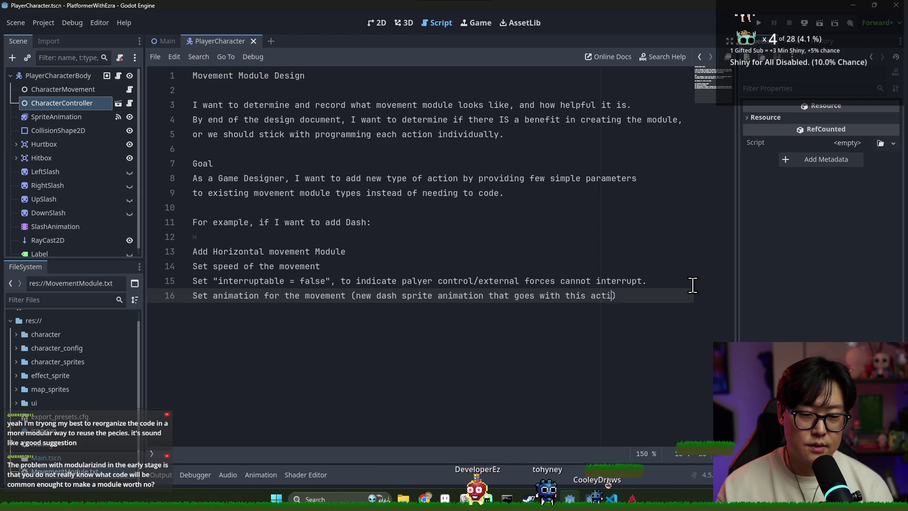
- Start a 'cancel frame' step allowing interruption in the beginning 'seconds' of the action
{"action": "key", "text": "Return"}
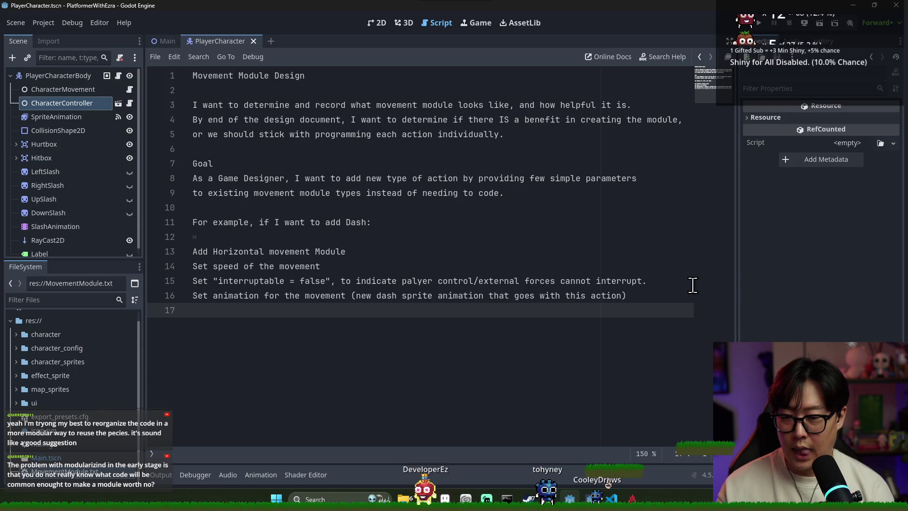
{"action": "type", "text": "And"}
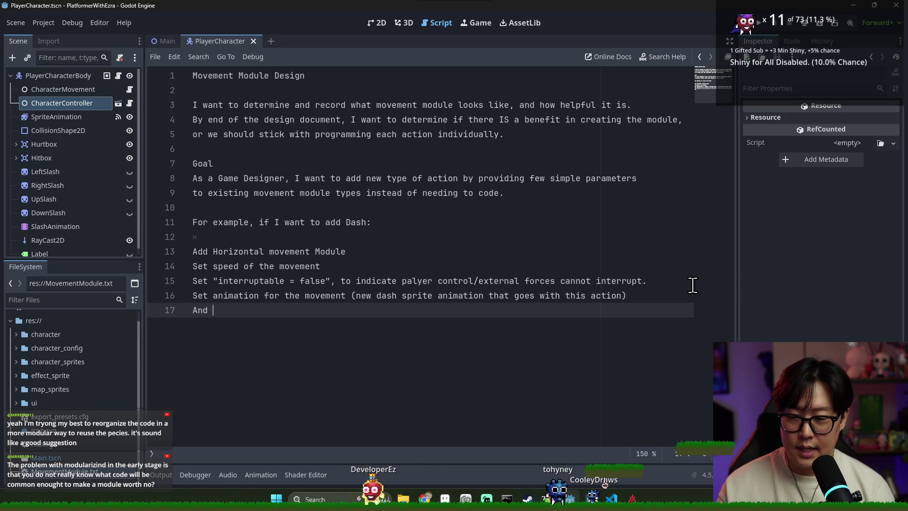
{"action": "type", "text": " set \""}
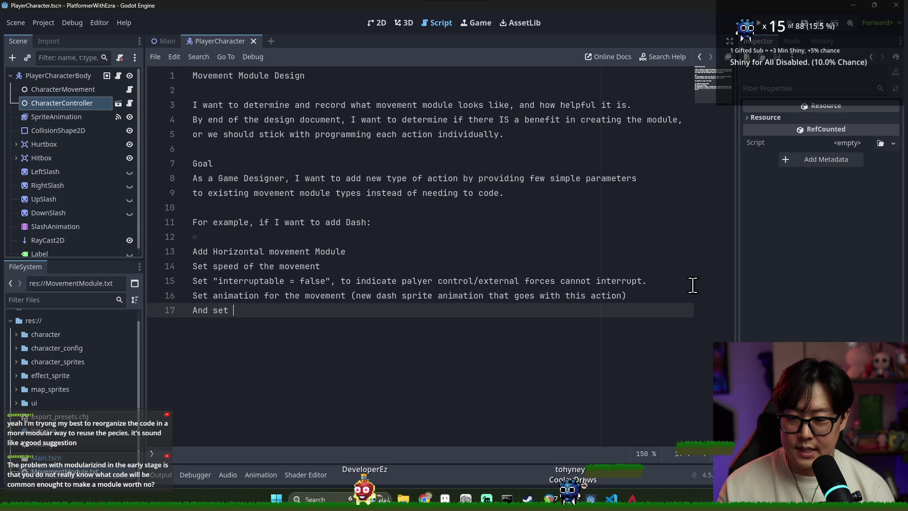
{"action": "type", "text": "interruptable "}
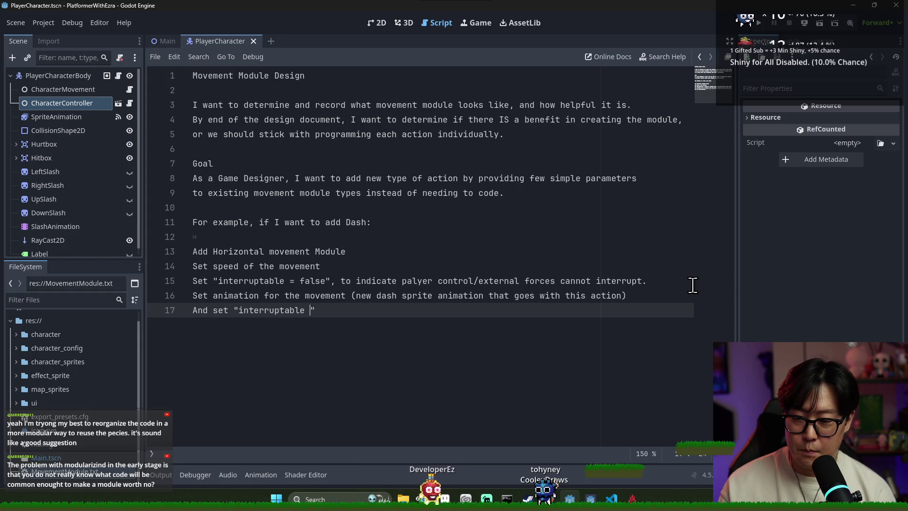
{"action": "type", "text": "section"}
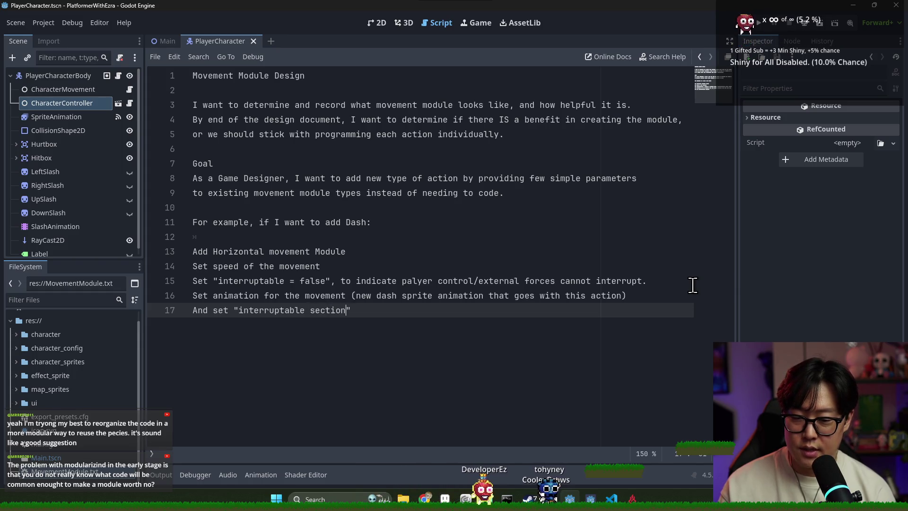
{"action": "key", "text": "BackSpace"}
{"action": "key", "text": "BackSpace"}
{"action": "key", "text": "BackSpace"}
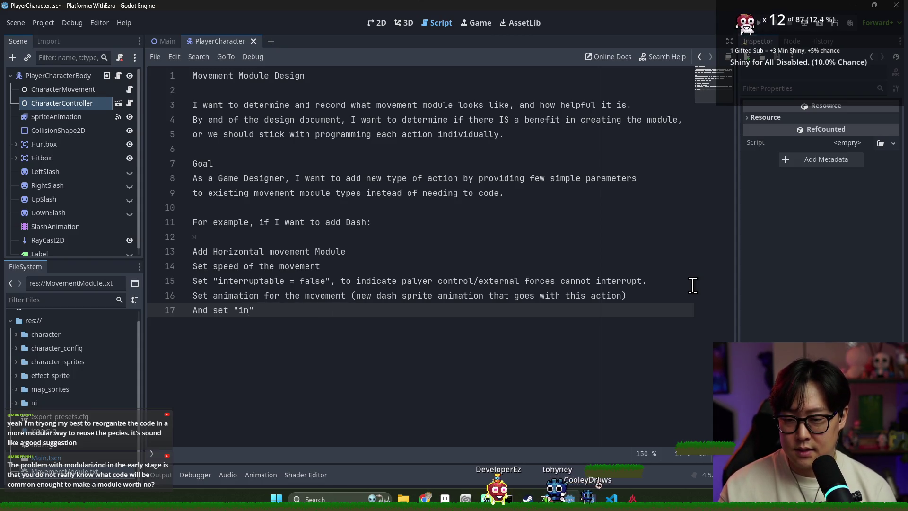
{"action": "type", "text": "cel "}
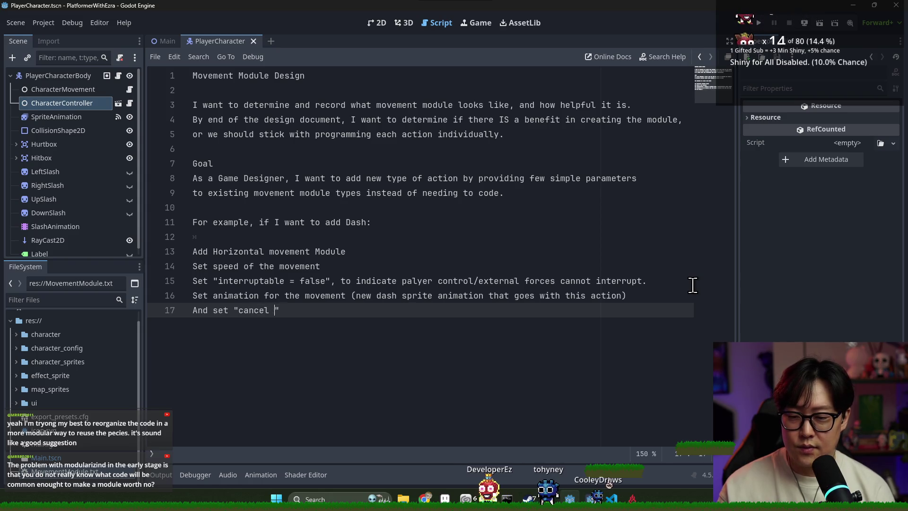
{"action": "type", "text": "frame\" t"}
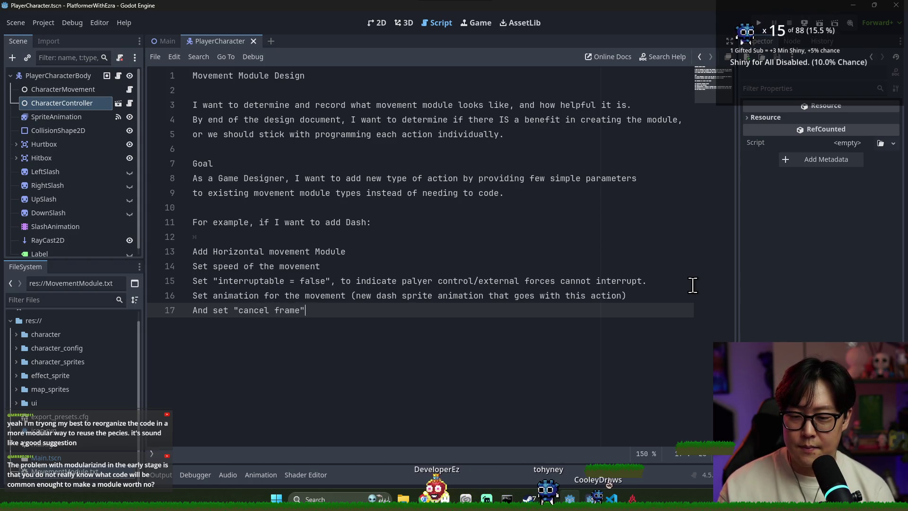
{"action": "type", "text": "o"}
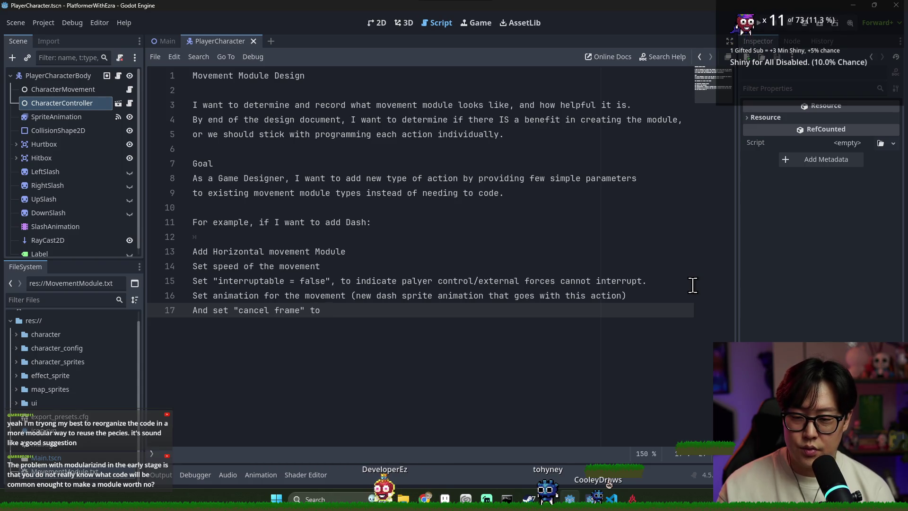
{"action": "type", "text": " allow interruption in the "}
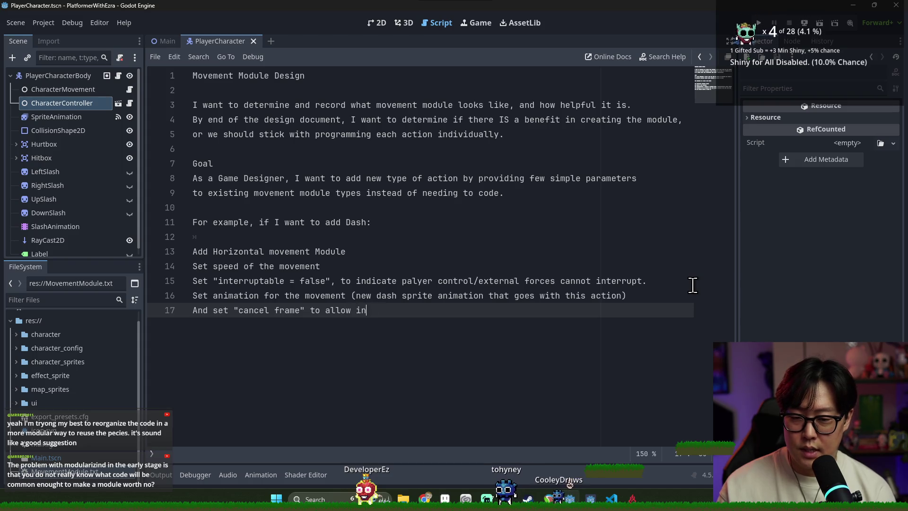
{"action": "type", "text": "beginning \"seconds\" of the action"}
- Begin a new 'And set "' line and rename line 17's step to 'start cancel frame'
{"action": "key", "text": "Return"}
{"action": "type", "text": "And"}
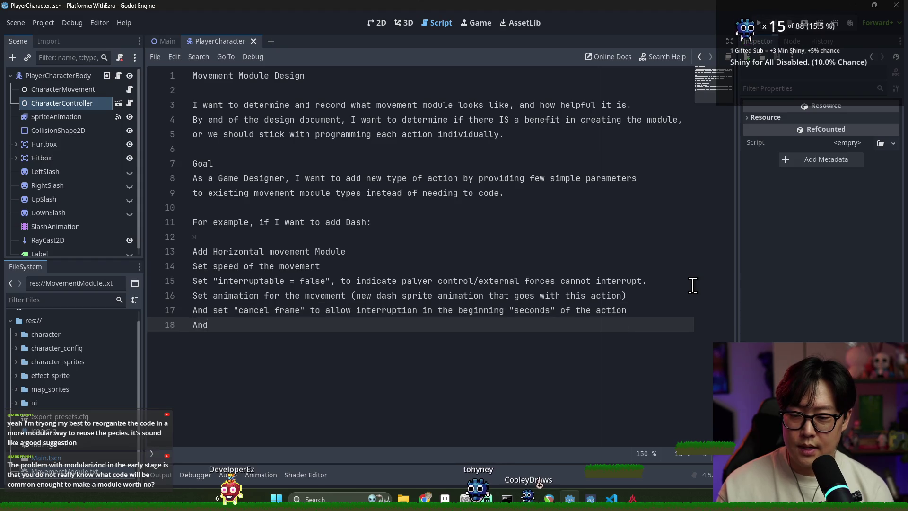
{"action": "type", "text": " set \""}
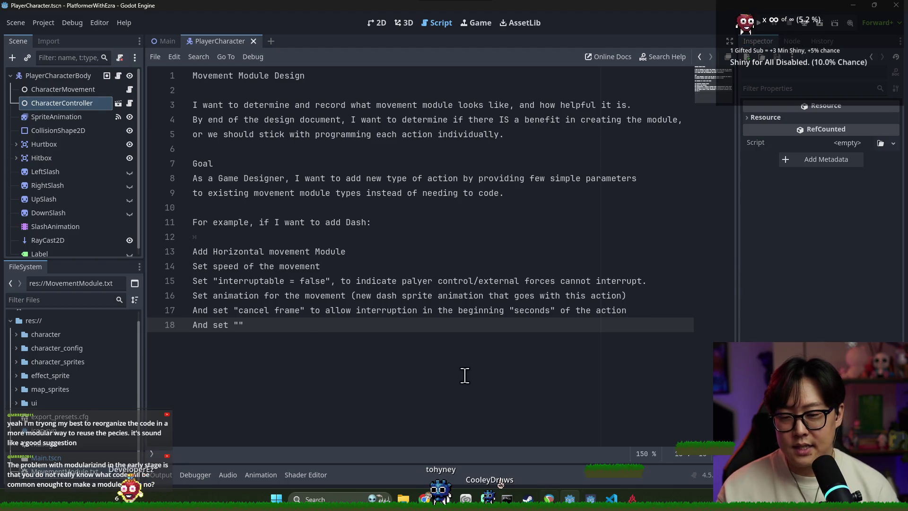
{"action": "right_click", "coordinate": [223, 326]}
{"action": "left_click", "coordinate": [238, 309]}
{"action": "left_click", "coordinate": [239, 310]}
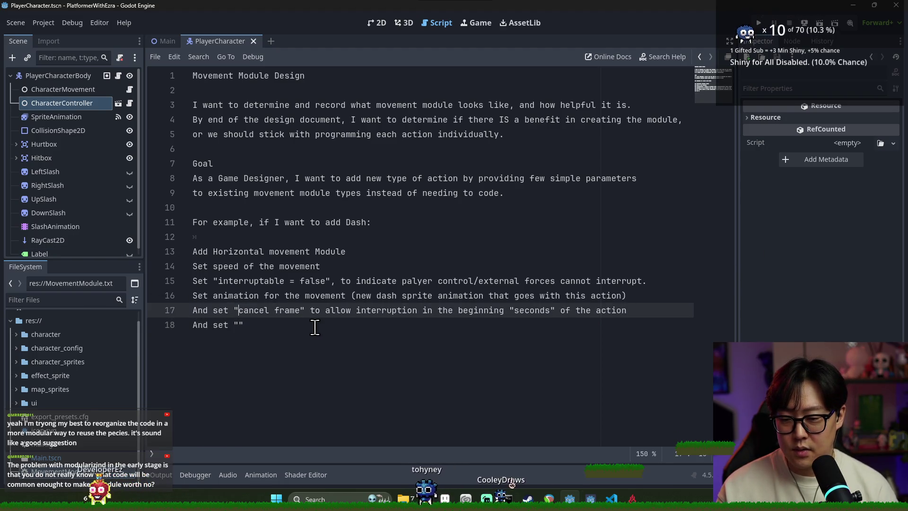
{"action": "type", "text": "start"}
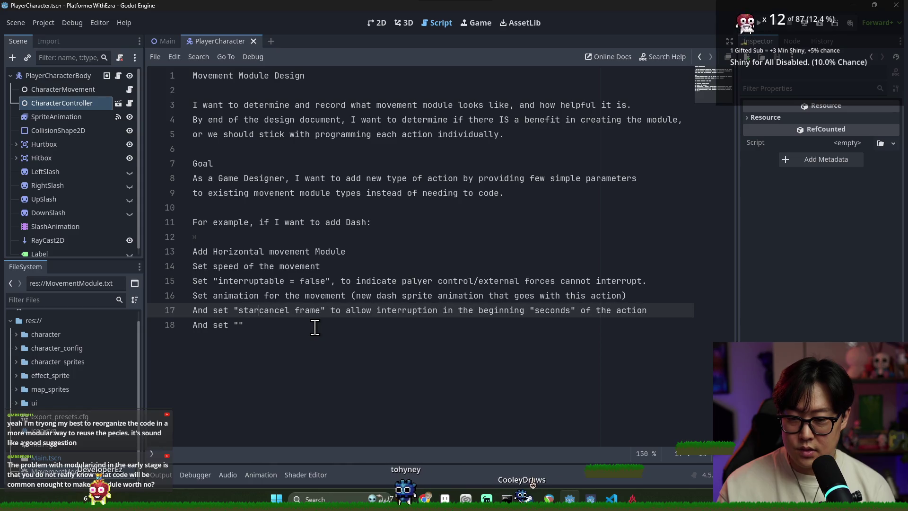
- Complete the end cancel frame line allowing interruption before the action fully completes
{"action": "left_click", "coordinate": [252, 324]}
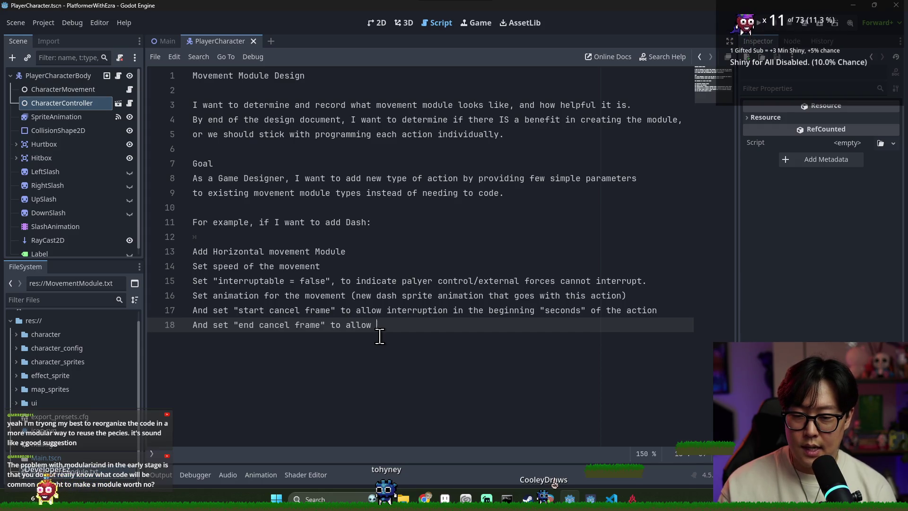
{"action": "type", "text": "ruption before teh"}
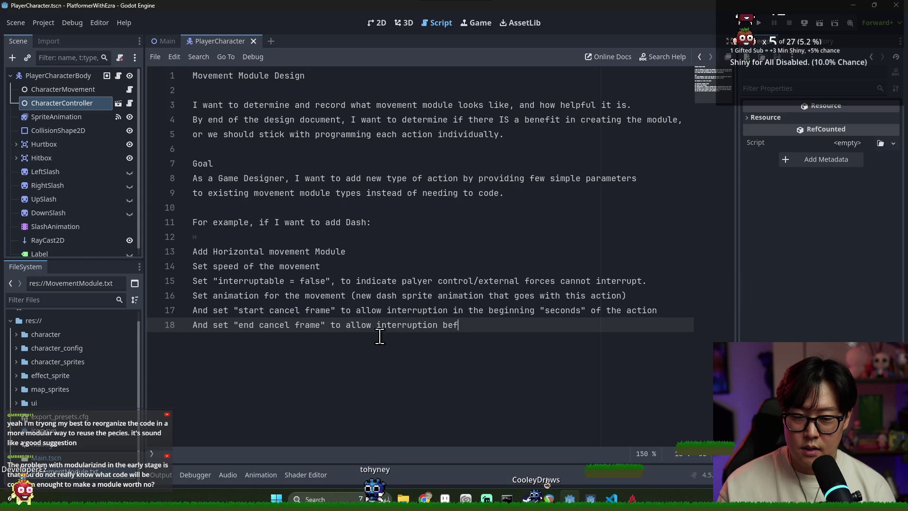
{"action": "key", "text": "BackSpace"}
{"action": "key", "text": "BackSpace"}
{"action": "key", "text": "BackSpace"}
{"action": "type", "text": "the action fully "}
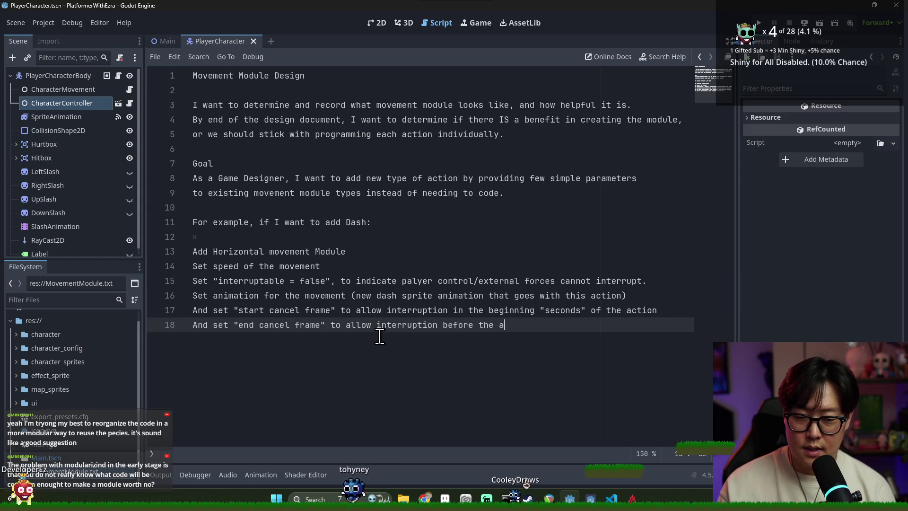
{"action": "type", "text": "complet"}
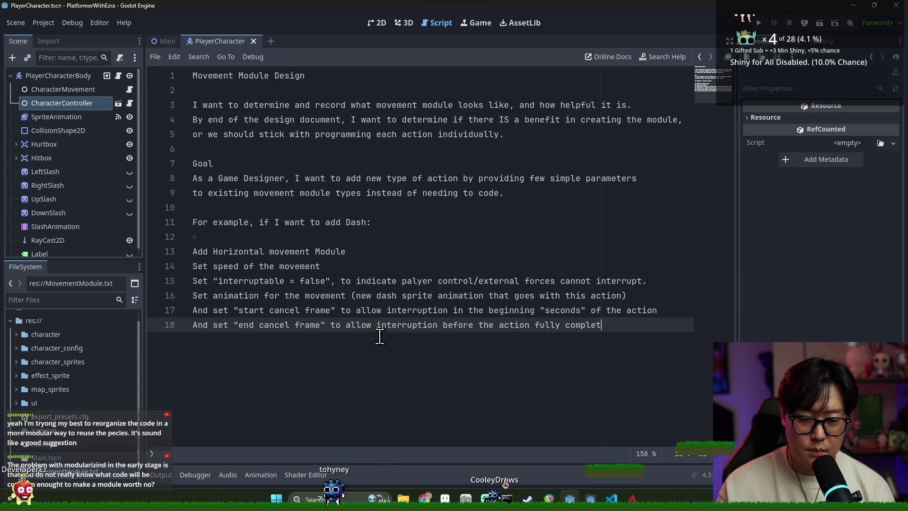
{"action": "left_click", "coordinate": [318, 266]}
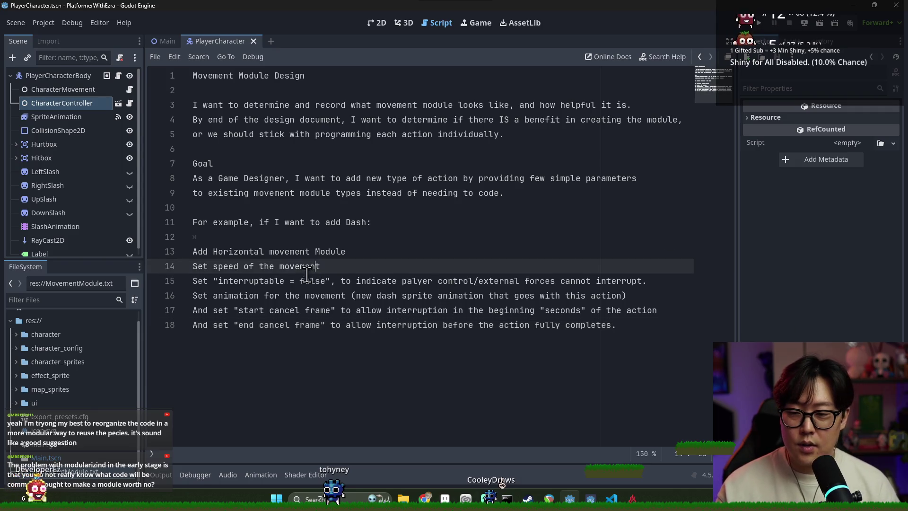
{"action": "left_click", "coordinate": [204, 251]}
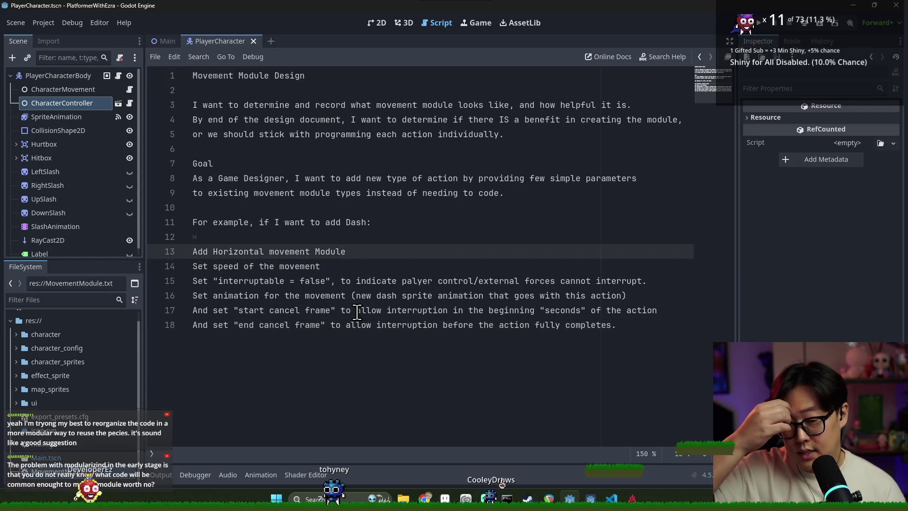
{"action": "left_click", "coordinate": [355, 296]}
{"action": "left_click", "coordinate": [660, 290]}
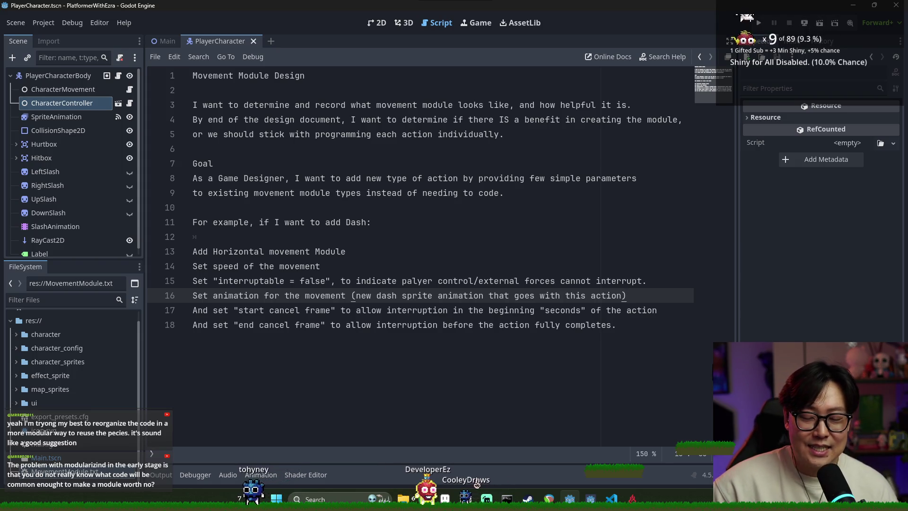
{"action": "left_click", "coordinate": [634, 331]}
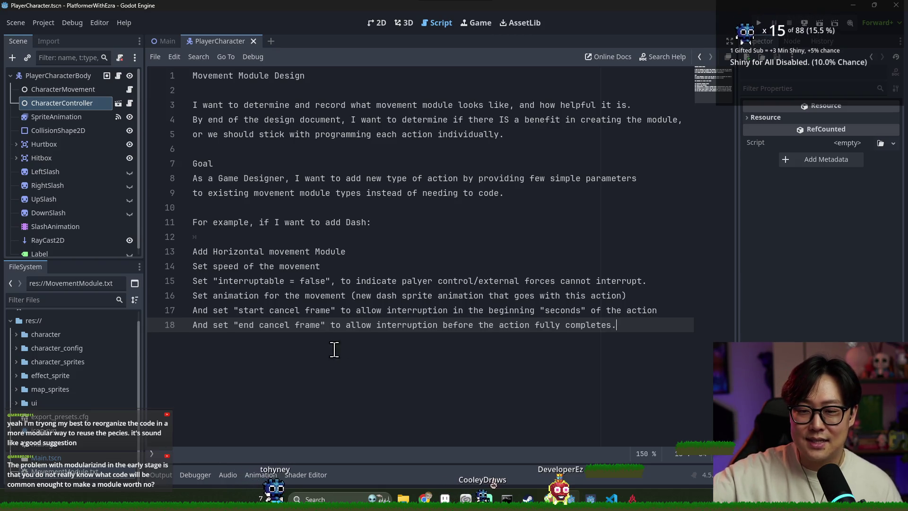
{"action": "mouse_move", "coordinate": [654, 333]}
{"action": "left_mouse_down"}
{"action": "mouse_move", "coordinate": [92, 249]}
{"action": "mouse_move", "coordinate": [90, 239]}
{"action": "mouse_move", "coordinate": [94, 251]}
{"action": "mouse_move", "coordinate": [654, 326]}
{"action": "mouse_move", "coordinate": [86, 226]}
{"action": "mouse_move", "coordinate": [177, 239]}
{"action": "left_mouse_up"}
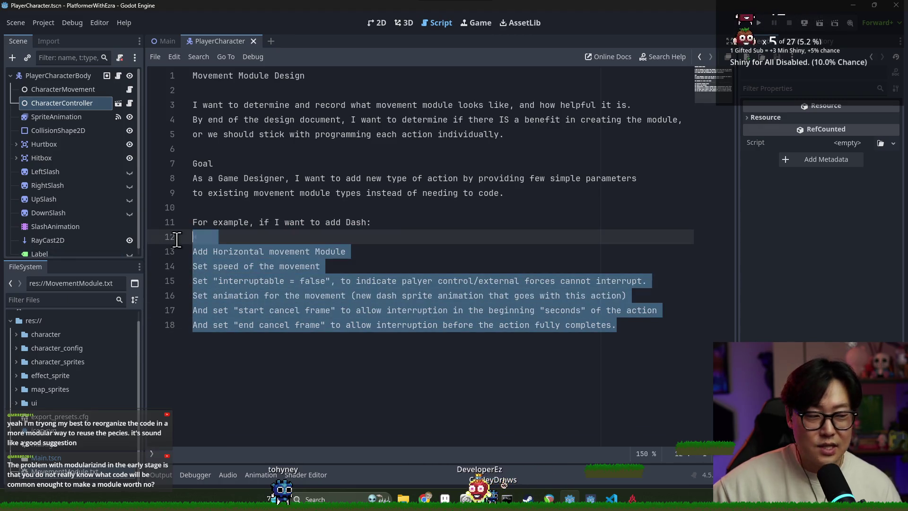
{"action": "left_click", "coordinate": [368, 310]}
{"action": "left_click_drag", "start_coordinate": [305, 76], "coordinate": [186, 82]}
{"action": "key", "text": "Right"}
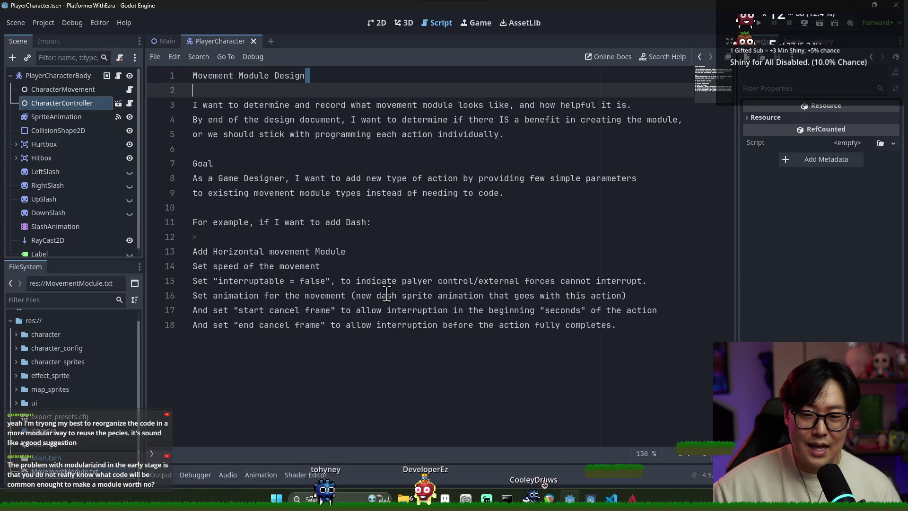
{"action": "left_click", "coordinate": [653, 308]}
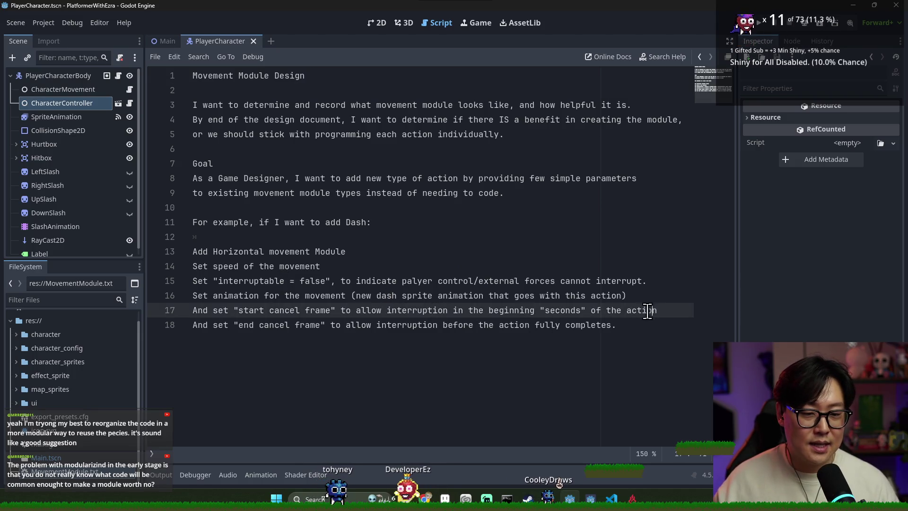
{"action": "left_click", "coordinate": [628, 337]}
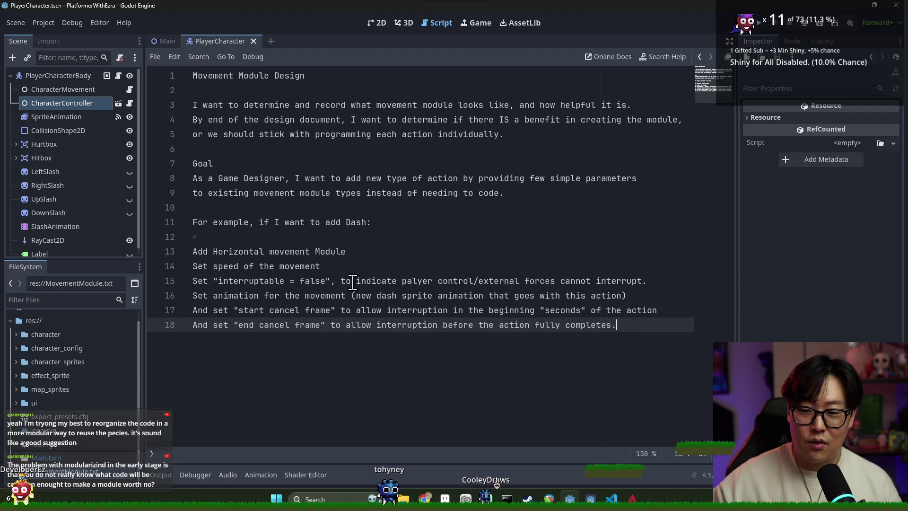
{"action": "mouse_move", "coordinate": [509, 193]}
{"action": "left_mouse_down"}
{"action": "mouse_move", "coordinate": [243, 177]}
{"action": "mouse_move", "coordinate": [158, 191]}
{"action": "mouse_move", "coordinate": [192, 178]}
{"action": "left_mouse_up"}
{"action": "left_click", "coordinate": [291, 252]}
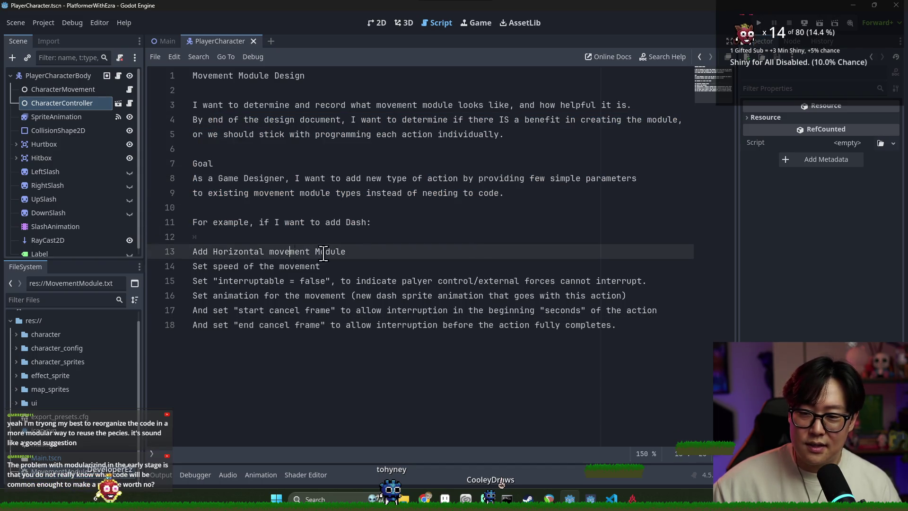
{"action": "left_click", "coordinate": [368, 236]}
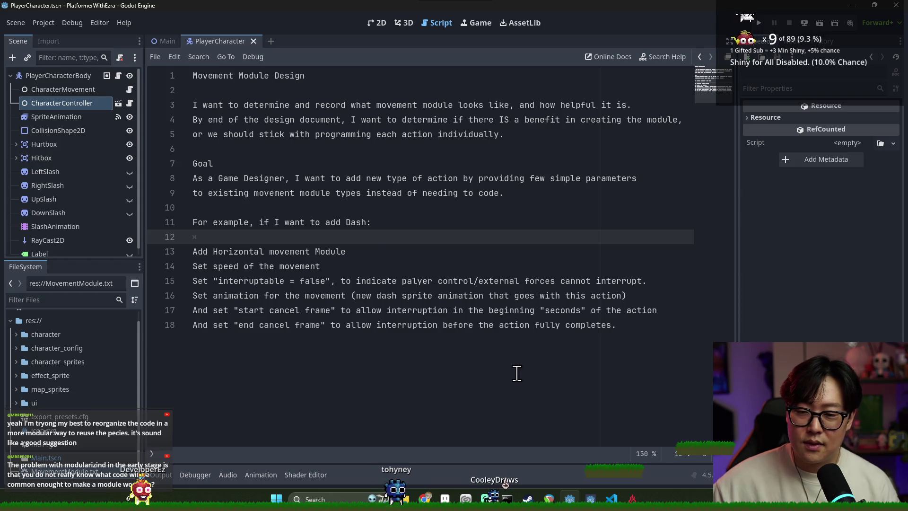
{"action": "left_click_drag", "start_coordinate": [208, 237], "coordinate": [264, 222]}
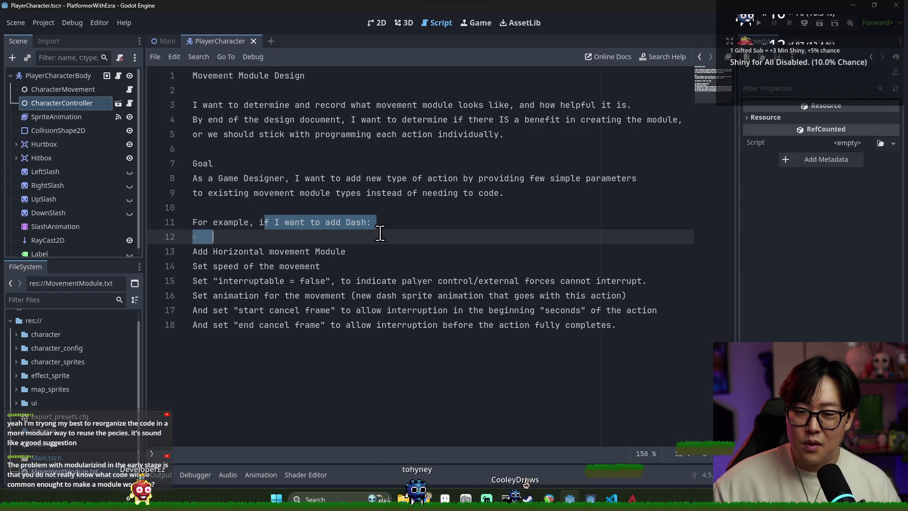
{"action": "left_click", "coordinate": [199, 263]}
{"action": "left_click_drag", "start_coordinate": [213, 251], "coordinate": [337, 252]}
{"action": "mouse_move", "coordinate": [199, 264]}
{"action": "left_mouse_down"}
{"action": "mouse_move", "coordinate": [351, 254]}
{"action": "mouse_move", "coordinate": [195, 251]}
{"action": "mouse_move", "coordinate": [364, 253]}
{"action": "left_mouse_up"}
{"action": "left_click", "coordinate": [354, 255]}
{"action": "left_click", "coordinate": [280, 282]}
{"action": "left_click", "coordinate": [224, 252]}
{"action": "left_click", "coordinate": [273, 268]}
{"action": "mouse_move", "coordinate": [273, 267]}
{"action": "left_mouse_down"}
{"action": "mouse_move", "coordinate": [264, 295]}
{"action": "mouse_move", "coordinate": [289, 339]}
{"action": "left_mouse_up"}
{"action": "left_click", "coordinate": [289, 338]}
{"action": "mouse_move", "coordinate": [221, 281]}
{"action": "left_mouse_down"}
{"action": "mouse_move", "coordinate": [199, 266]}
{"action": "mouse_move", "coordinate": [403, 294]}
{"action": "left_mouse_up"}
- Delete the 'interruptable = false' line from the Dash steps
{"action": "triple_click", "coordinate": [403, 280]}
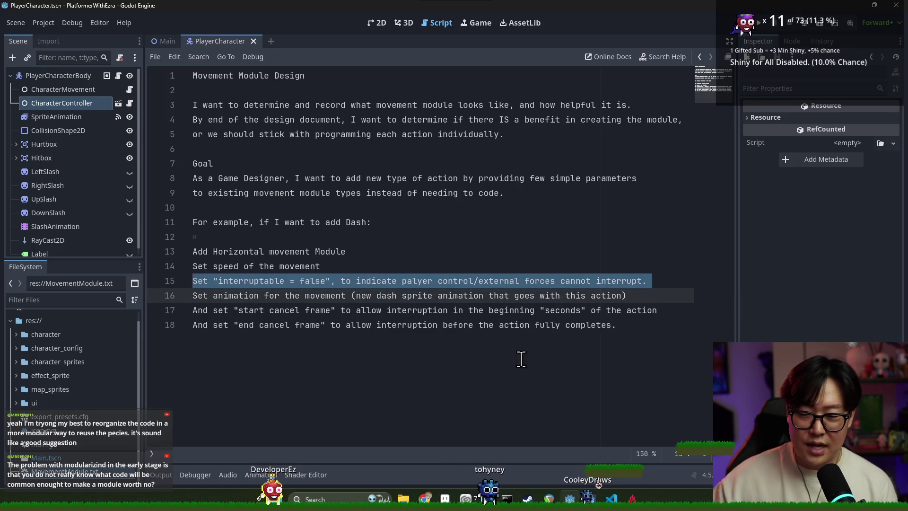
{"action": "key", "text": "BackSpace"}
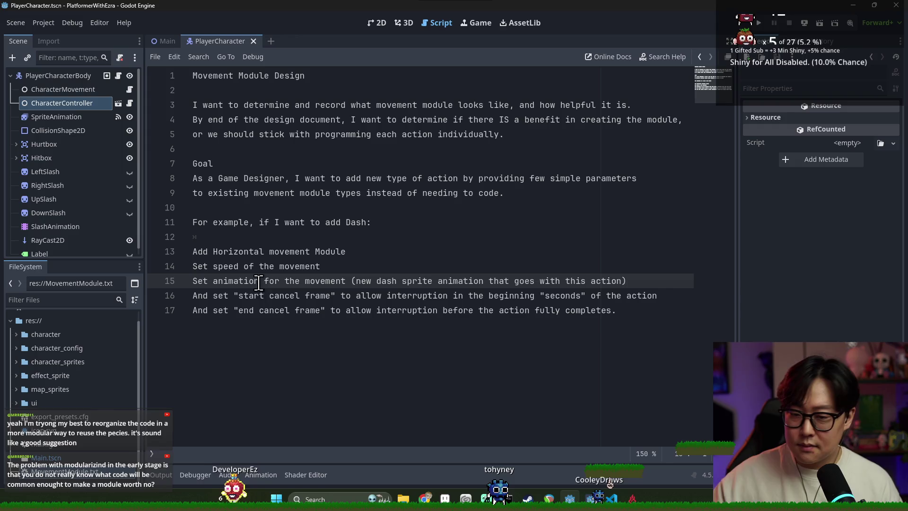
{"action": "left_click_drag", "start_coordinate": [239, 296], "coordinate": [389, 296]}
{"action": "left_click_drag", "start_coordinate": [239, 310], "coordinate": [386, 311]}
{"action": "left_click", "coordinate": [391, 310]}
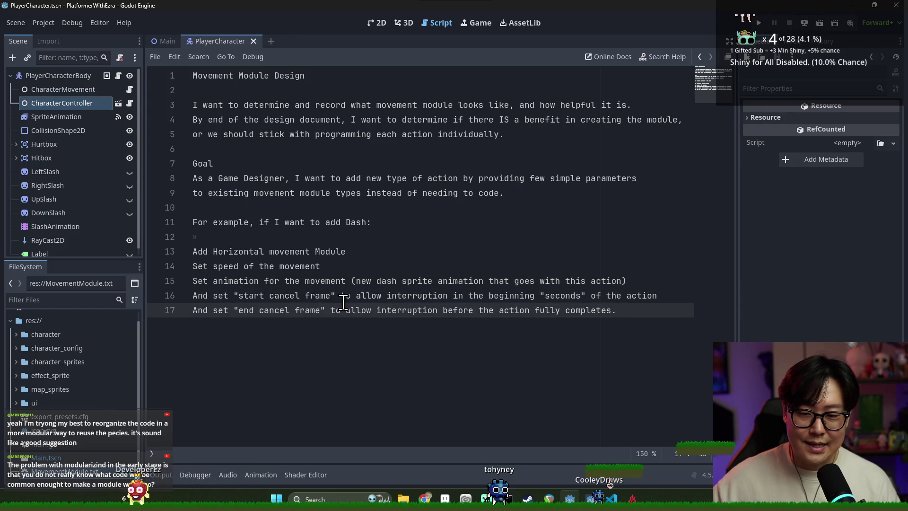
- Highlight the dash animation line for review, then move the caret to the last line
{"action": "double_click", "coordinate": [259, 277]}
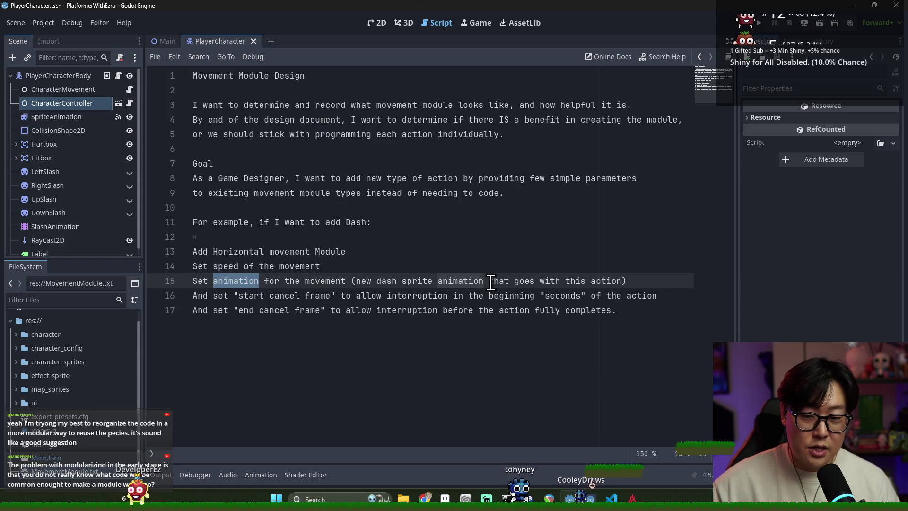
{"action": "left_click", "coordinate": [653, 282]}
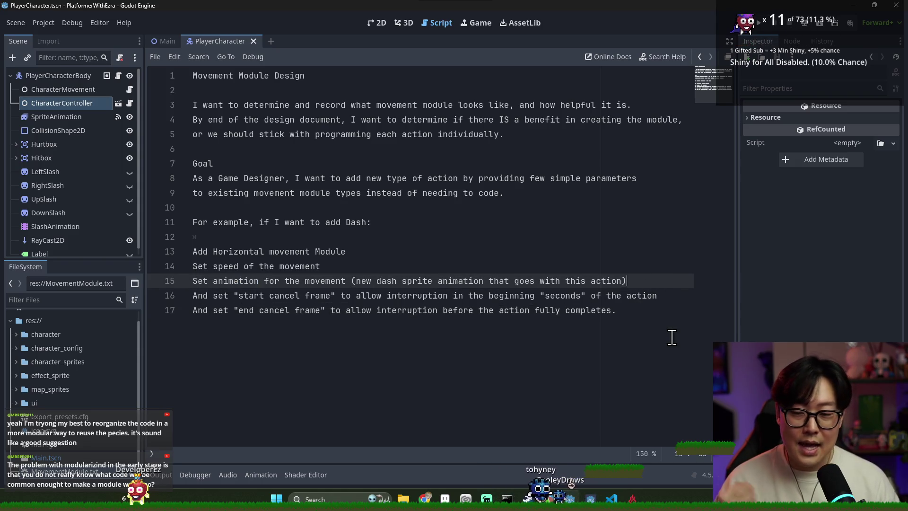
{"action": "triple_click", "coordinate": [318, 284]}
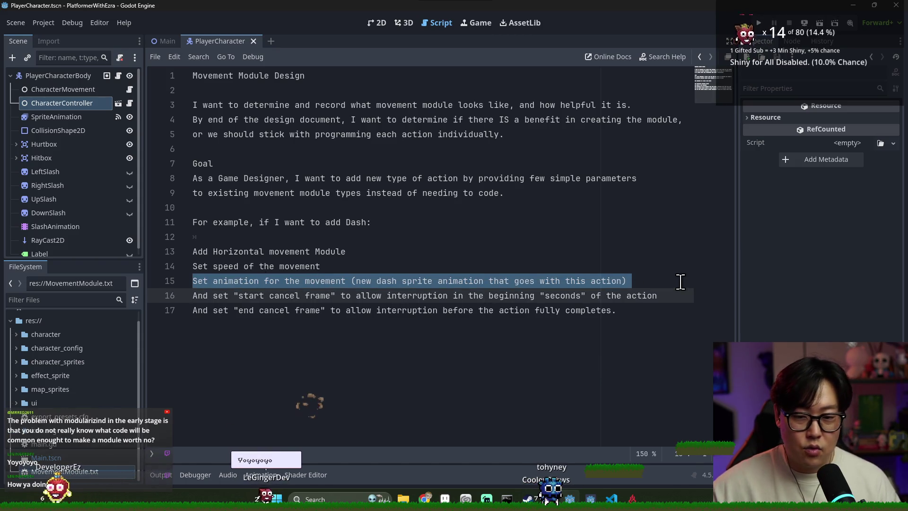
{"action": "left_click", "coordinate": [679, 287]}
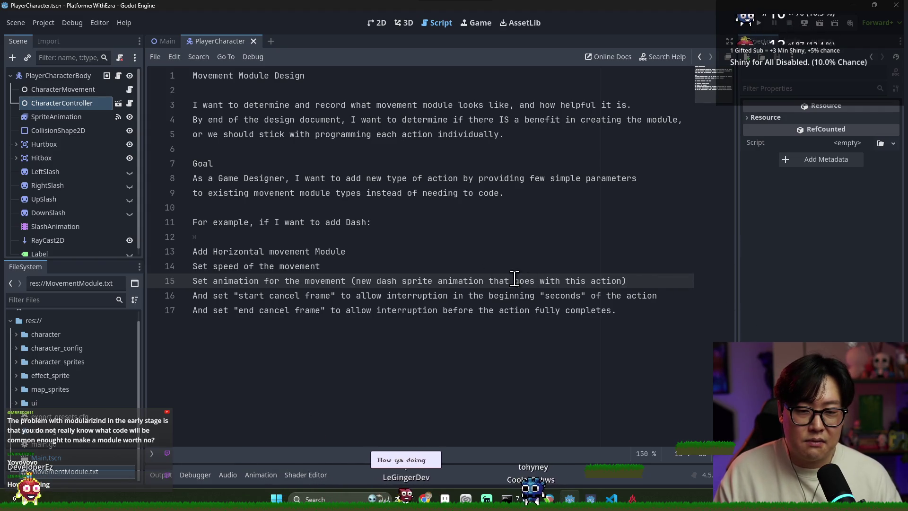
{"action": "double_click", "coordinate": [240, 281]}
{"action": "key", "text": "Home"}
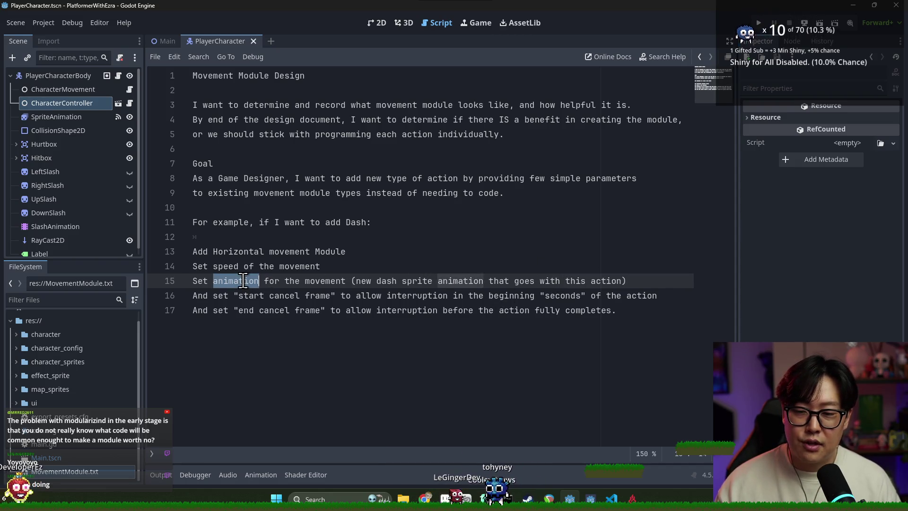
{"action": "key", "text": "shift+Down"}
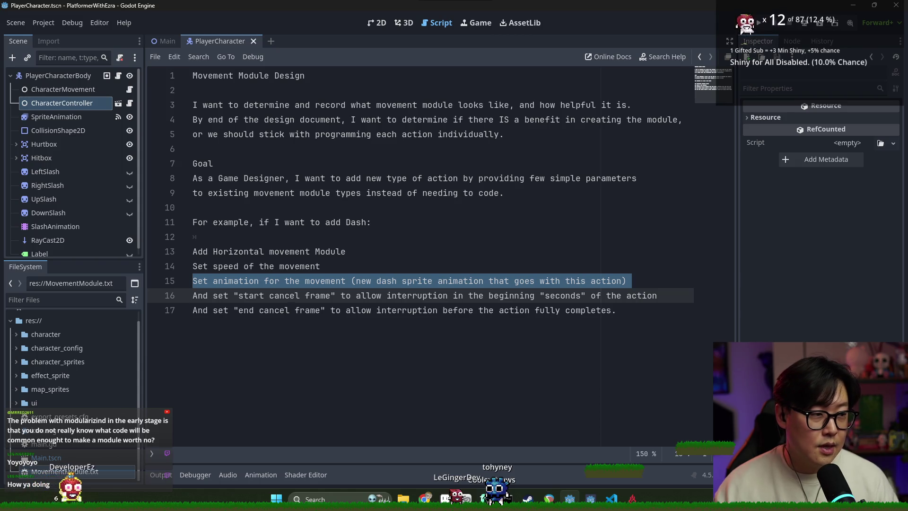
{"action": "left_click", "coordinate": [582, 336]}
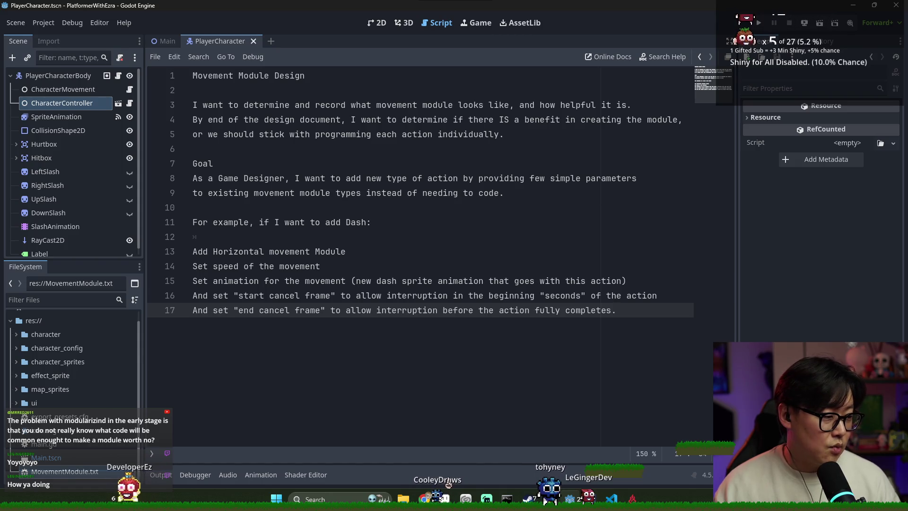
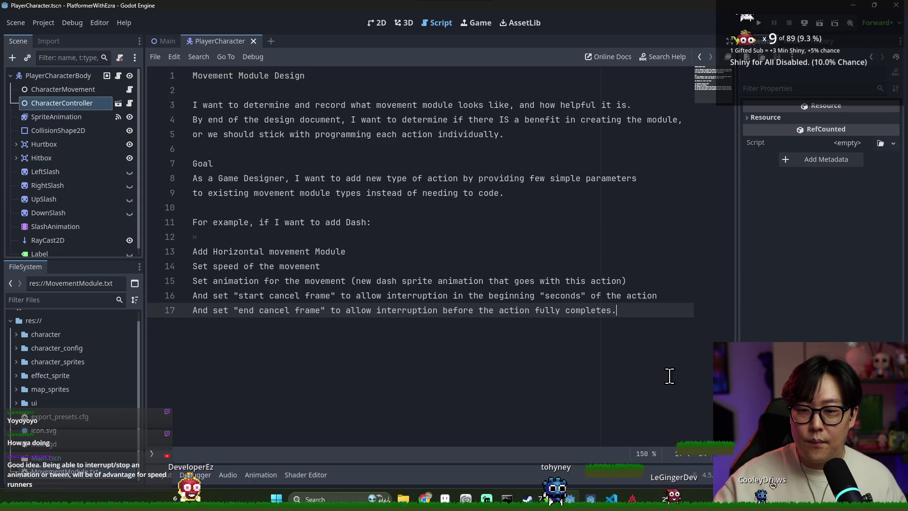
- Below line 17, add 'Can cancel other movement:' with the indented note 'other actions that this action module can cancel'
{"action": "left_click", "coordinate": [619, 312]}
{"action": "key", "text": "Return"}
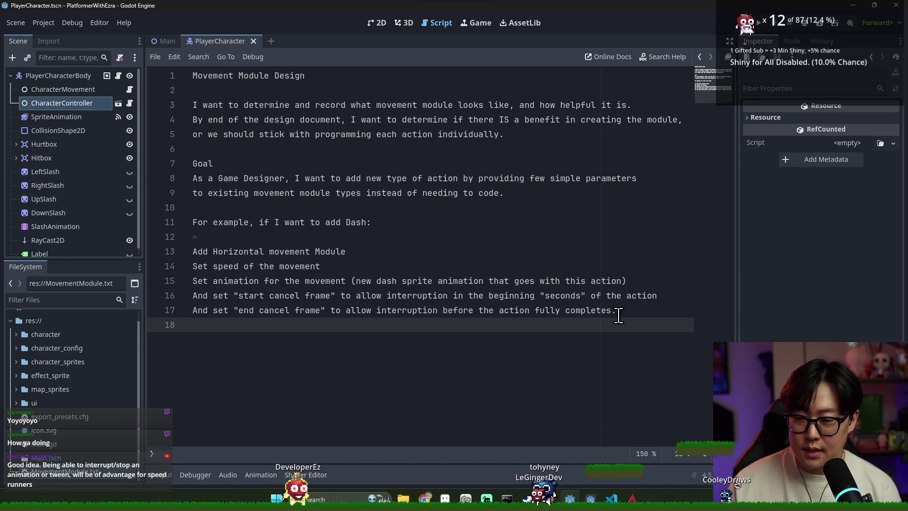
{"action": "type", "text": "ncel other movement"}
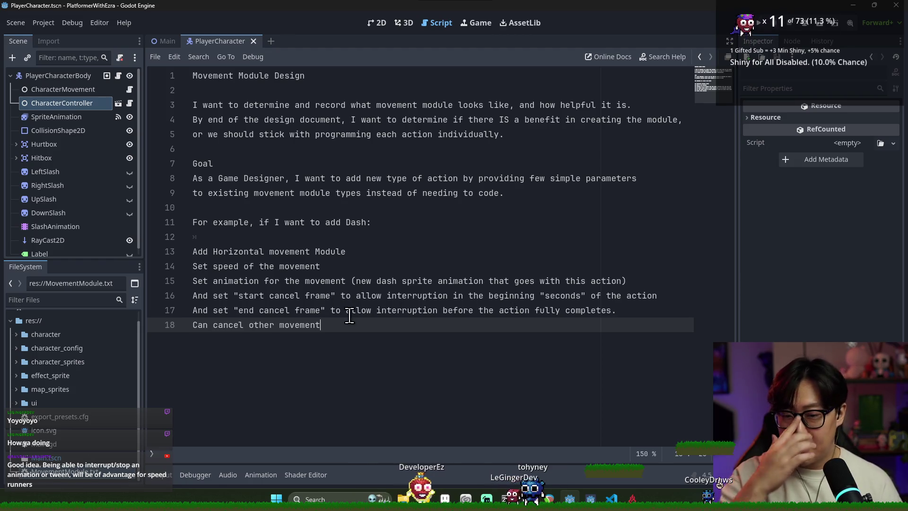
{"action": "type", "text": ":"}
{"action": "key", "text": "Return"}
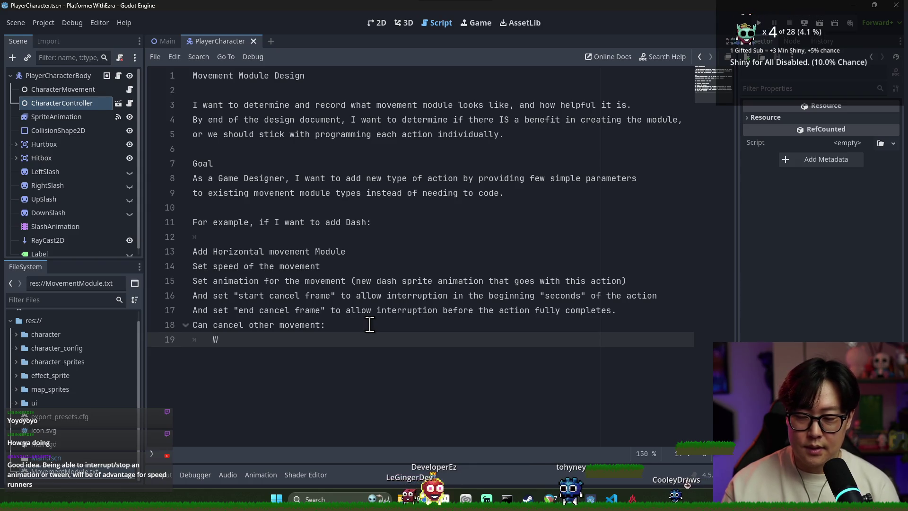
{"action": "type", "text": "other actions"}
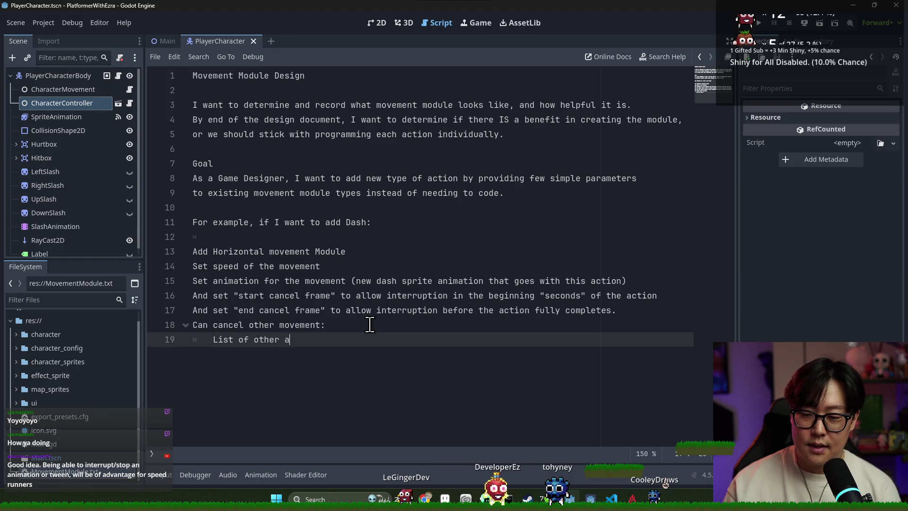
{"action": "type", "text": " that this action module ca"}
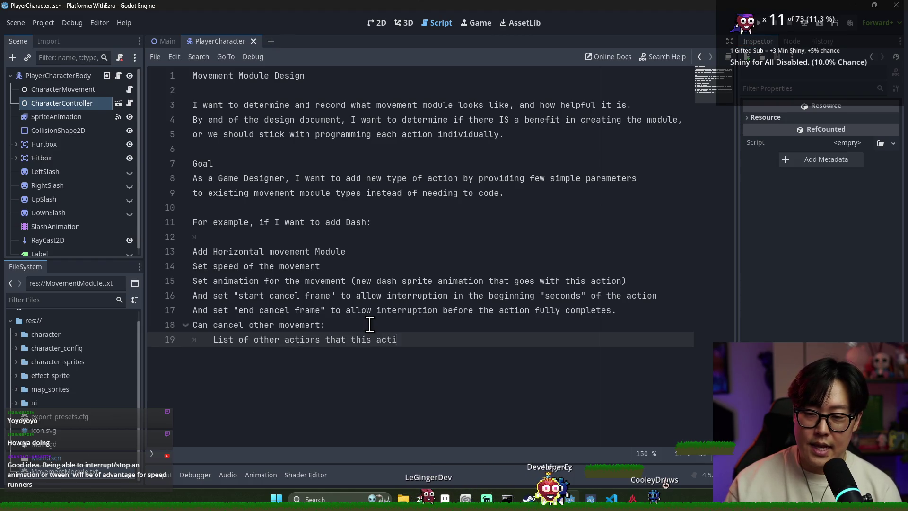
{"action": "type", "text": "n cancel"}
{"action": "key", "text": "Return"}
{"action": "key", "text": "Return"}
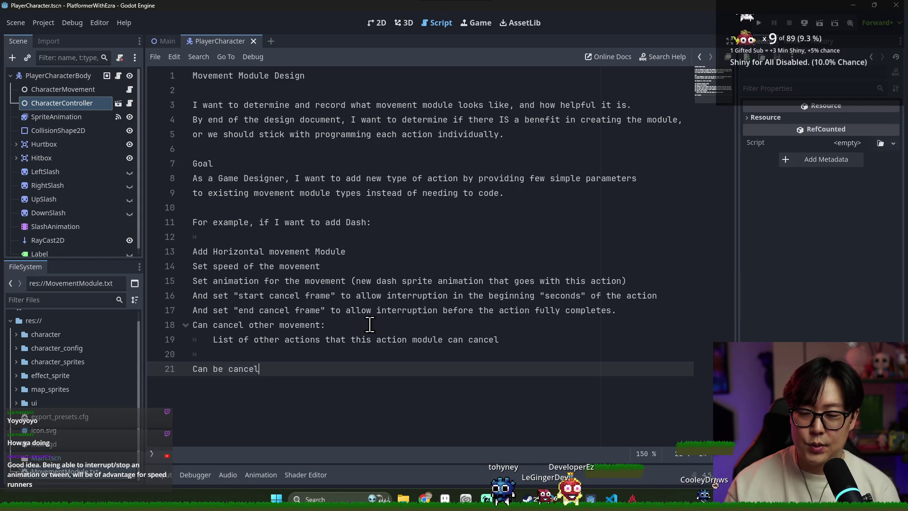
- Write the 'Can be cancelled by:' heading with an indented 'List of …' line ending 'particular action at anytime.'
{"action": "type", "text": "y:"}
{"action": "key", "text": "Return"}
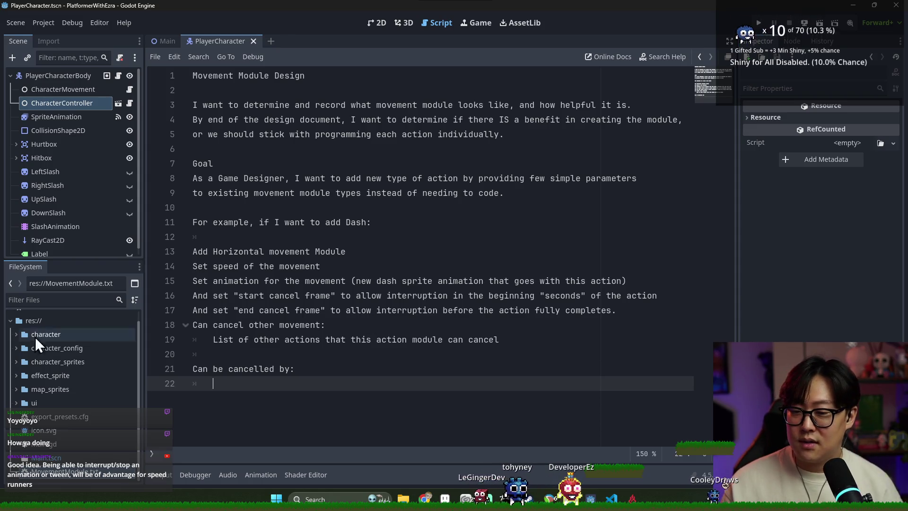
{"action": "left_click", "coordinate": [232, 340]}
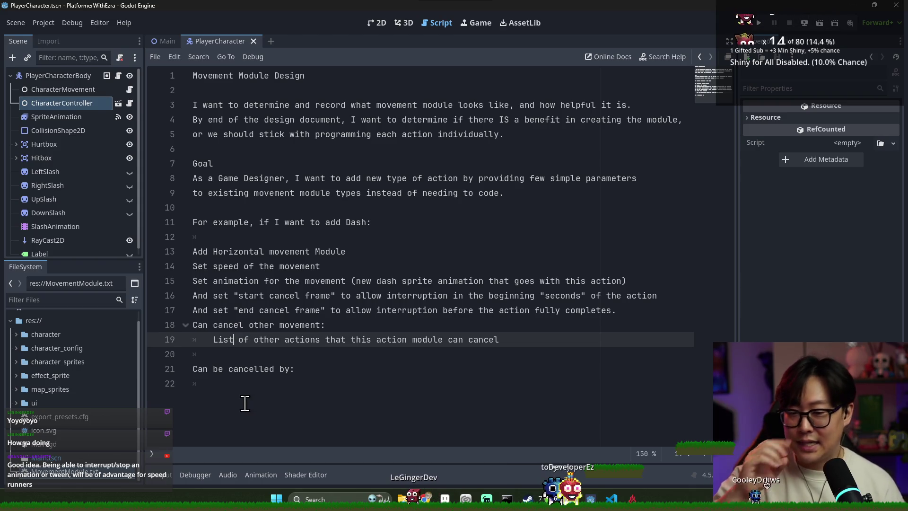
{"action": "left_click", "coordinate": [260, 398]}
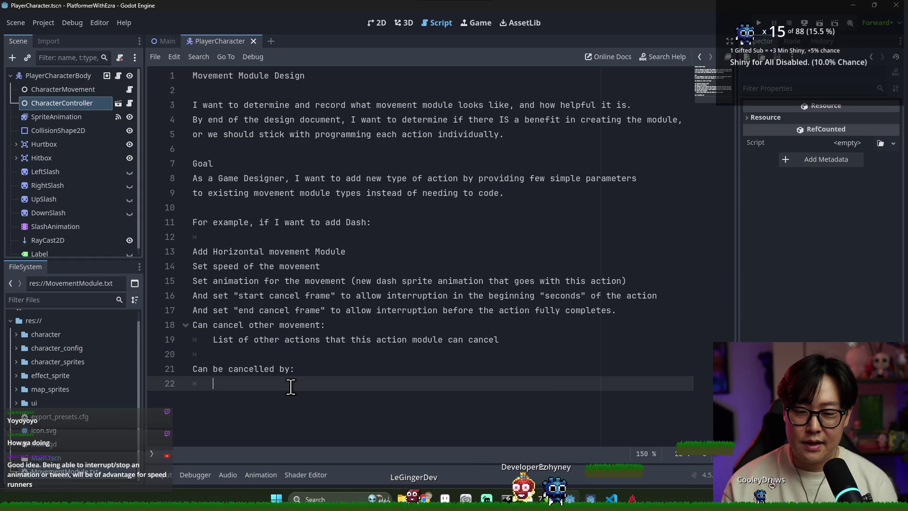
{"action": "type", "text": "List of other actions that could cancel this"}
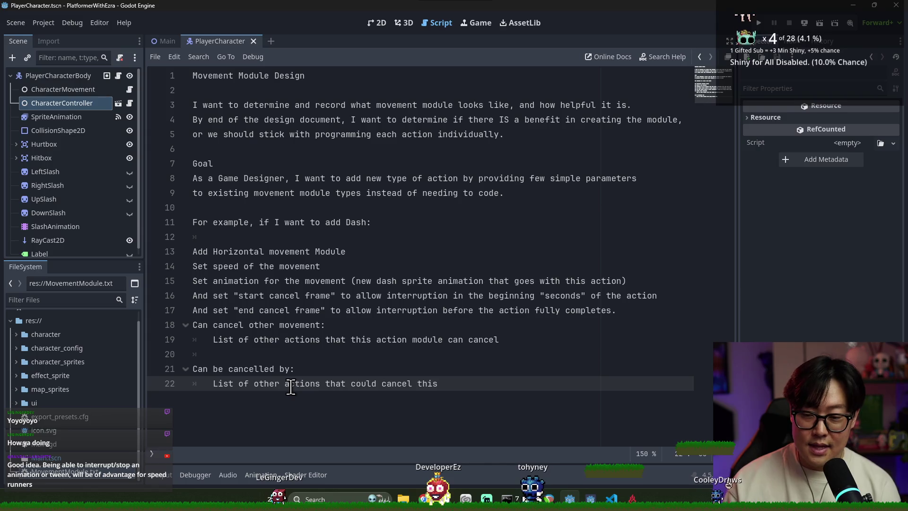
{"action": "type", "text": "particular action at anytime"}
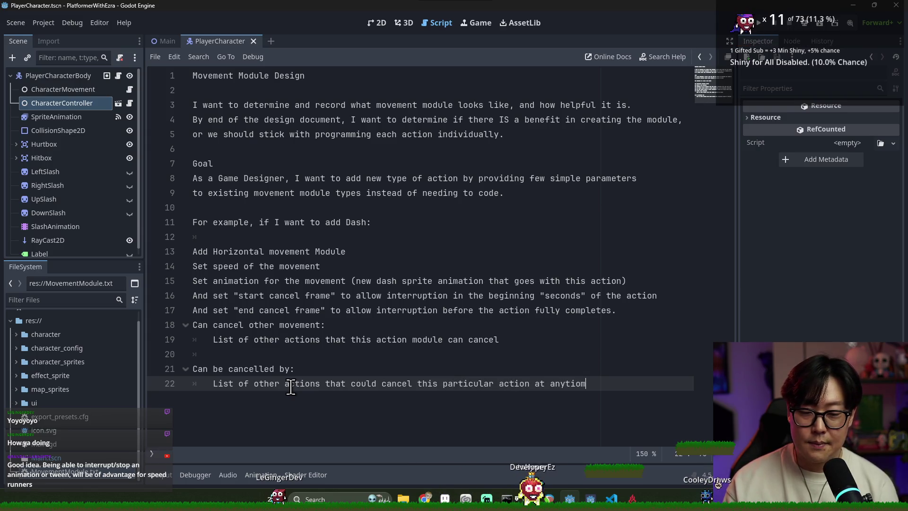
{"action": "type", "text": "."}
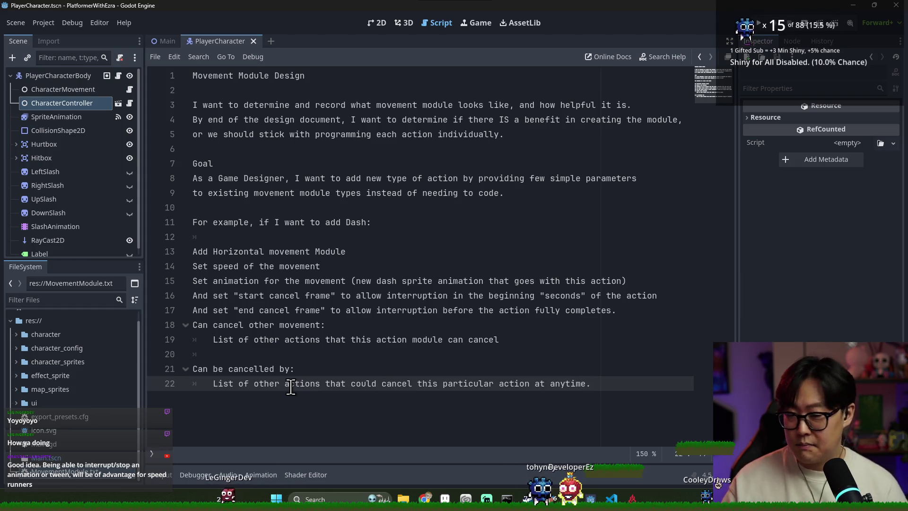
- Replace 'anytime' with 'during the cancel frame?' in the new list line
{"action": "left_click_drag", "start_coordinate": [586, 383], "coordinate": [563, 380]}
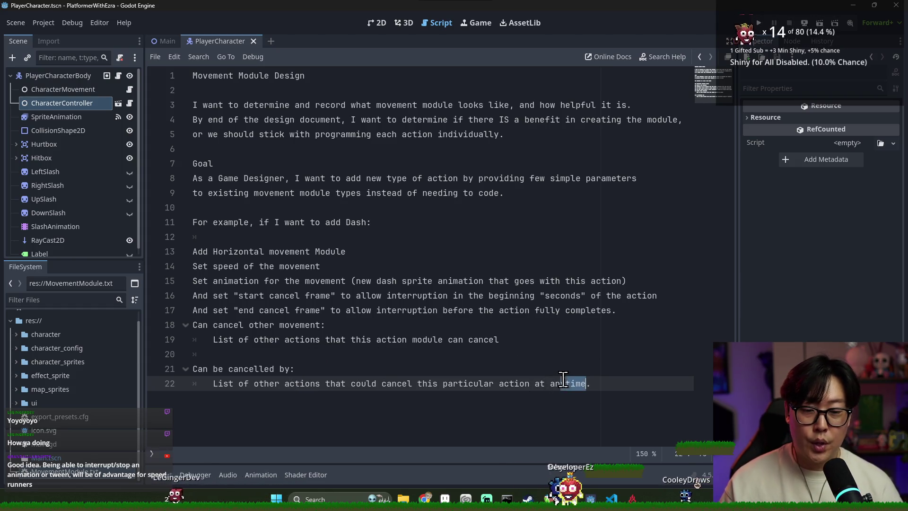
{"action": "double_click", "coordinate": [573, 387]}
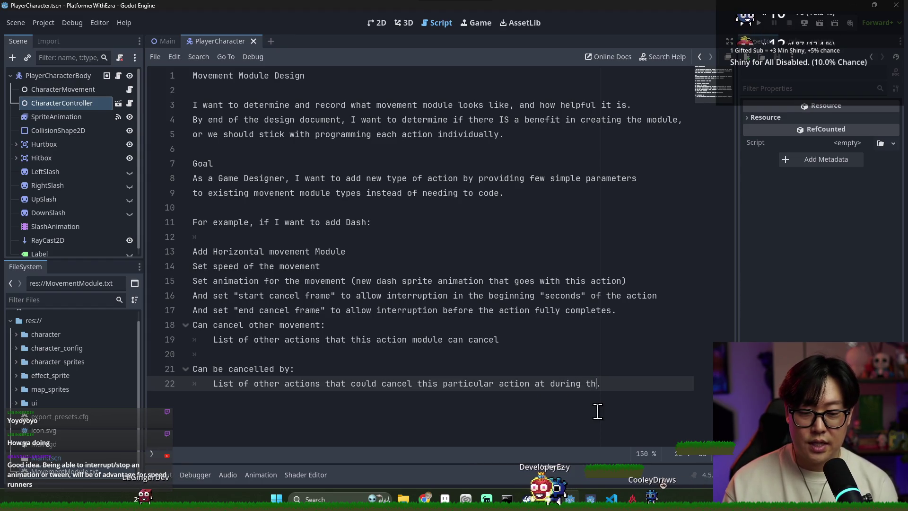
{"action": "key", "text": "BackSpace"}
{"action": "type", "text": "el frame?"}
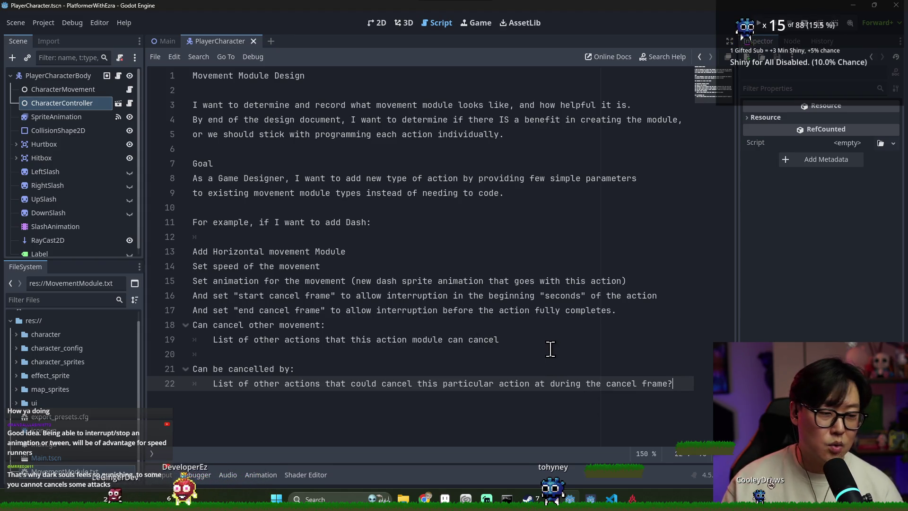
{"action": "left_click", "coordinate": [494, 339]}
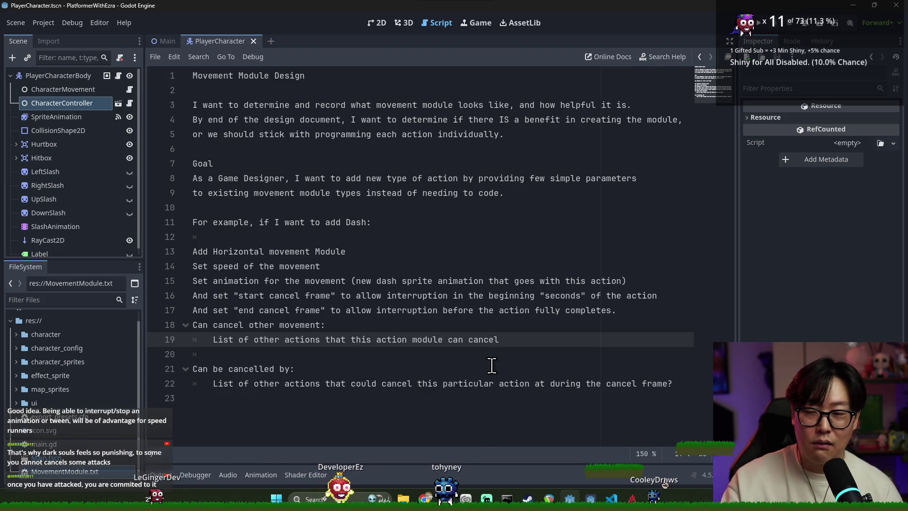
{"action": "left_click", "coordinate": [381, 325]}
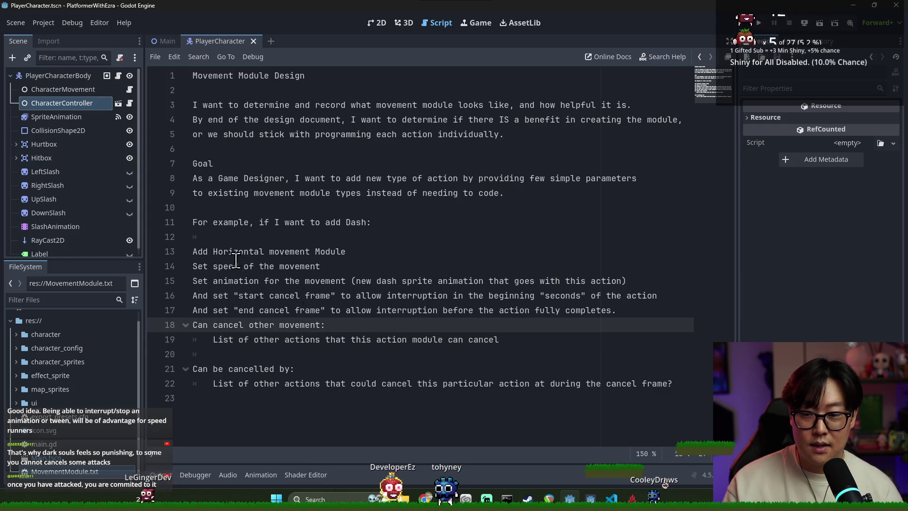
{"action": "left_click_drag", "start_coordinate": [229, 253], "coordinate": [397, 384]}
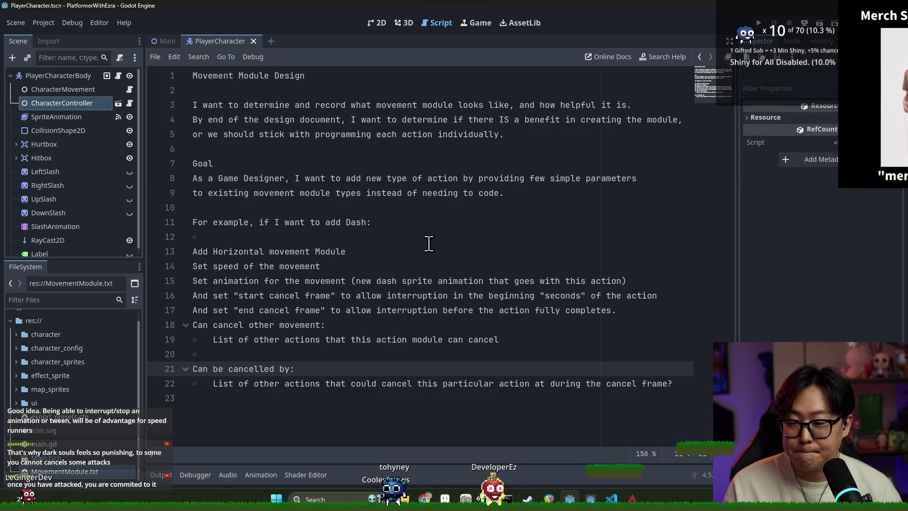
{"action": "left_click", "coordinate": [681, 310]}
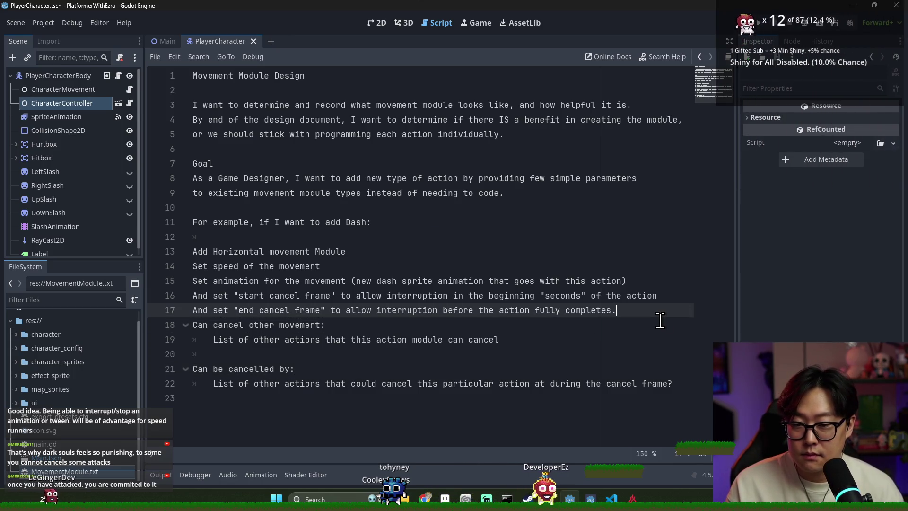
- After line 15, insert a 'CancelInformation:' heading and open a { block beneath it
{"action": "key", "text": "Return"}
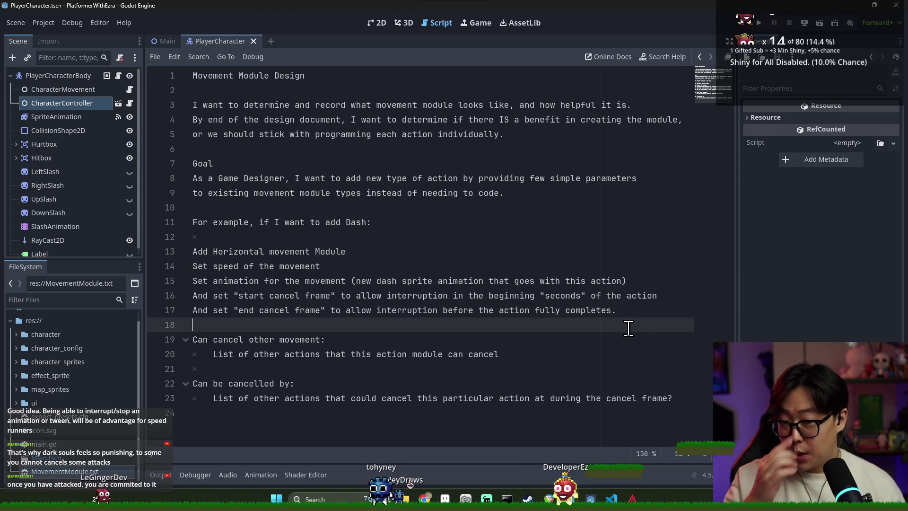
{"action": "mouse_move", "coordinate": [194, 296]}
{"action": "left_mouse_down"}
{"action": "mouse_move", "coordinate": [239, 296]}
{"action": "mouse_move", "coordinate": [353, 325]}
{"action": "left_mouse_up"}
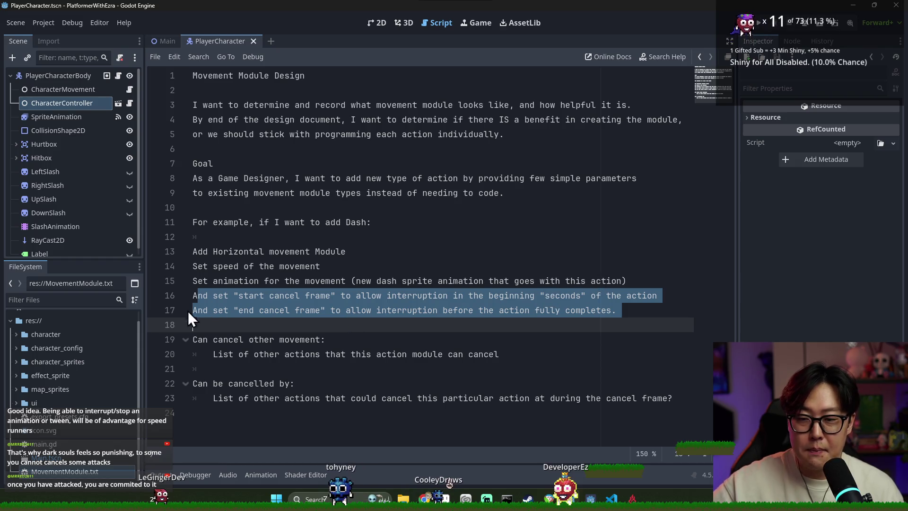
{"action": "left_click", "coordinate": [636, 282]}
{"action": "key", "text": "Return"}
{"action": "key", "text": "Return"}
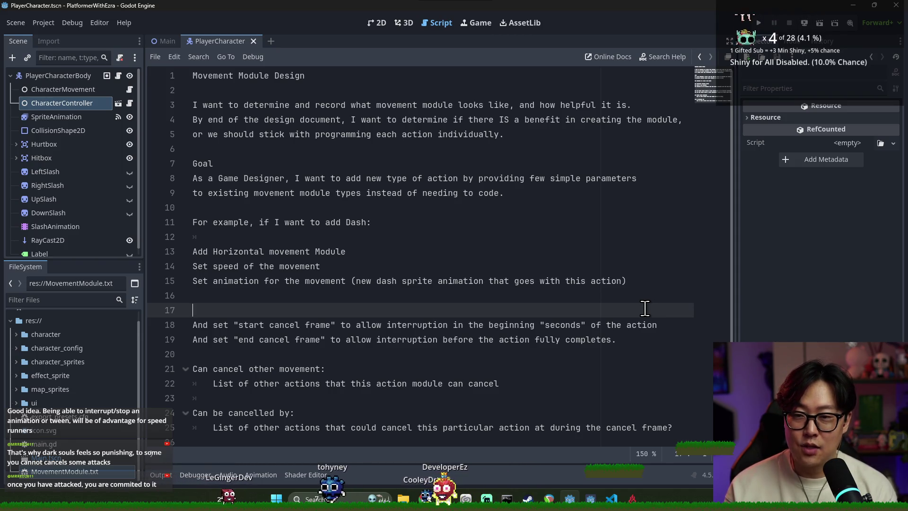
{"action": "type", "text": "Cancel O"}
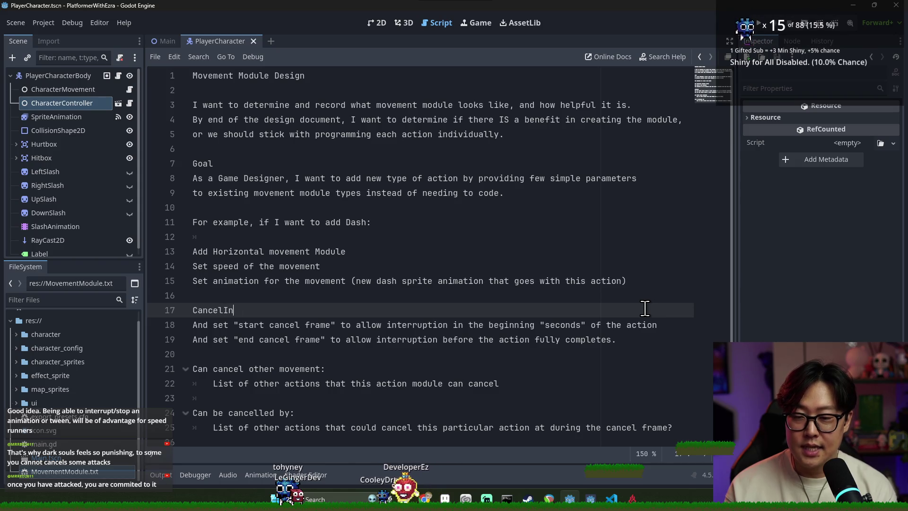
{"action": "type", "text": ":"}
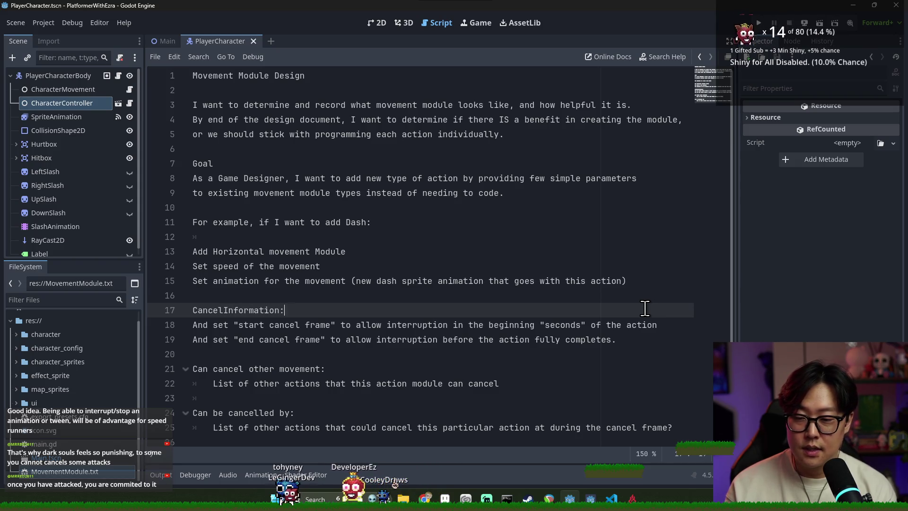
{"action": "key", "text": "Return"}
{"action": "type", "text": "{"}
{"action": "key", "text": "Return"}
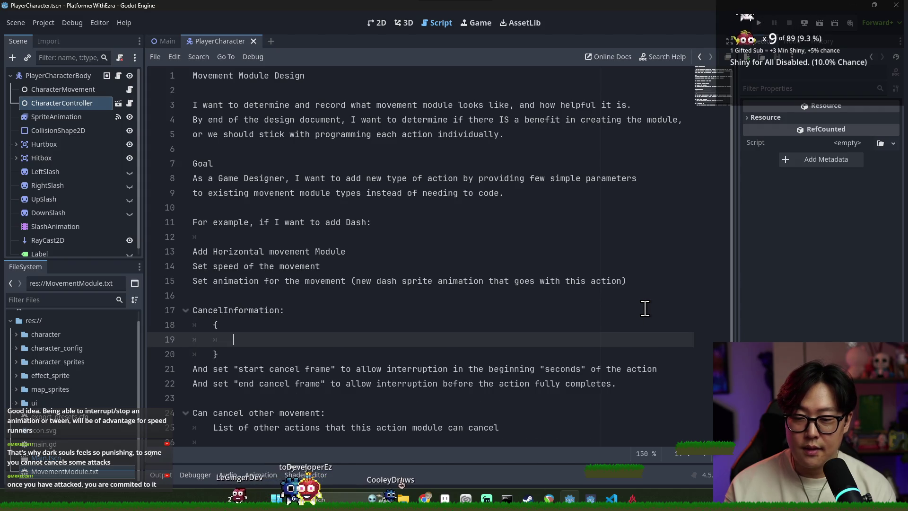
- Define start cancel frame as time at the action's beginning and end cancel frame as time at its end
{"action": "type", "text": "Start cancel frame: Time"}
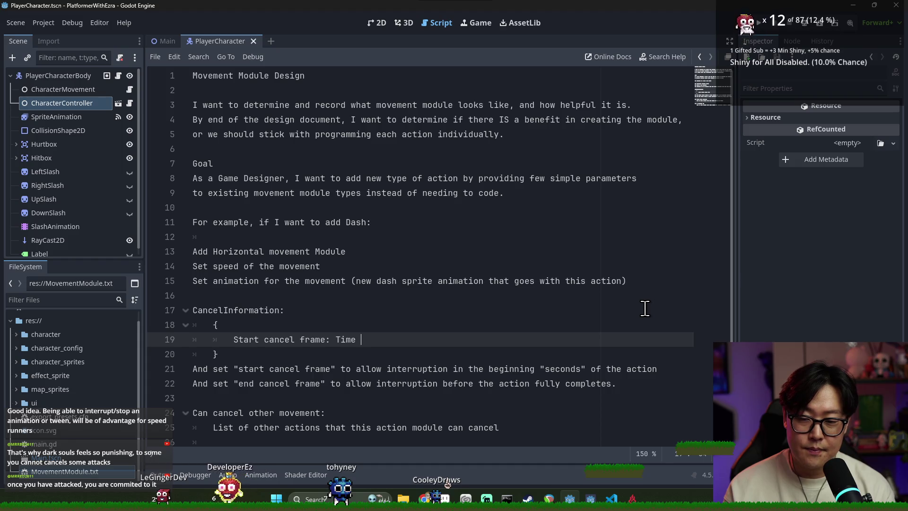
{"action": "type", "text": "in the be"}
{"action": "type", "text": "ginning of the action that could cancel the action."}
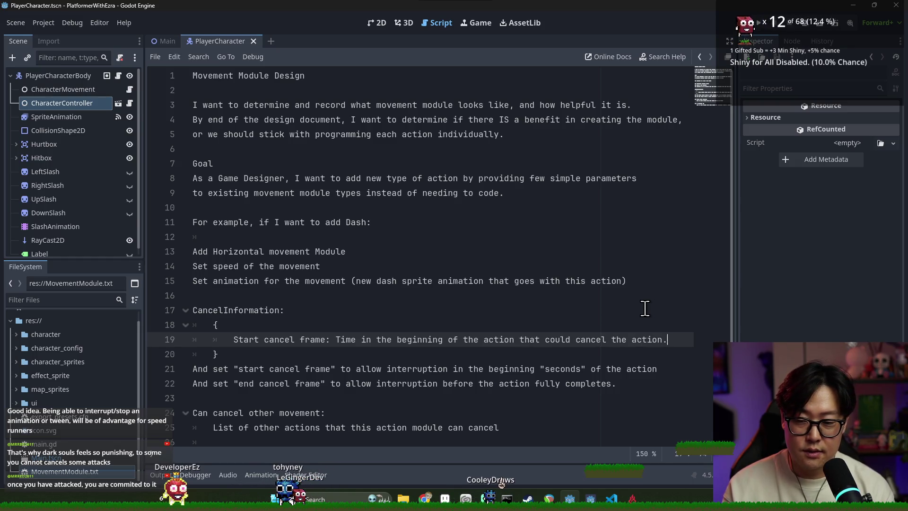
{"action": "key", "text": "Return"}
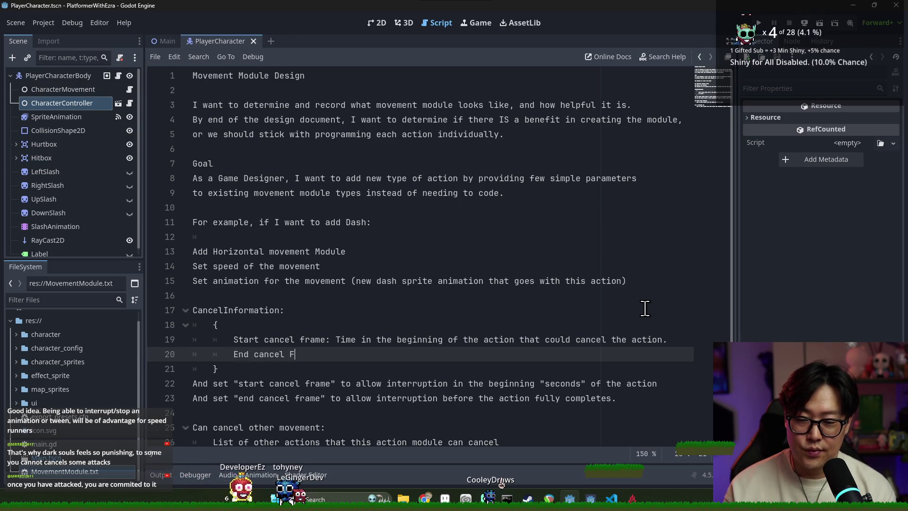
{"action": "key", "text": "BackSpace"}
{"action": "type", "text": "frame: Time in the"}
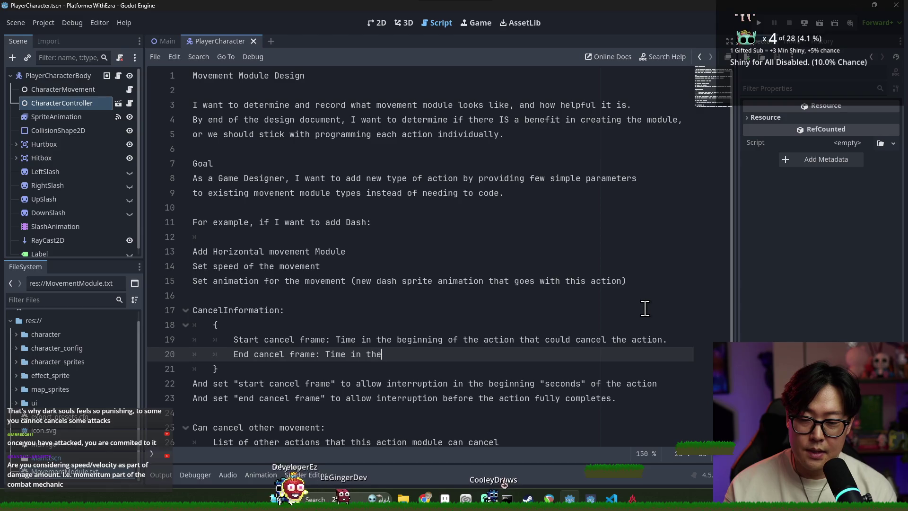
{"action": "key", "text": "BackSpace"}
{"action": "key", "text": "BackSpace"}
{"action": "key", "text": "BackSpace"}
{"action": "type", "text": "at the end of the action that could cancel the"}
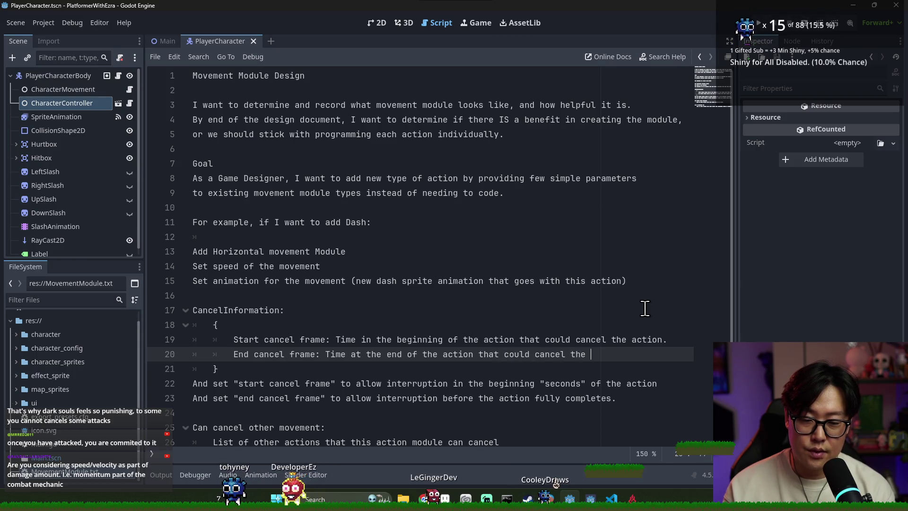
{"action": "key", "text": "Return"}
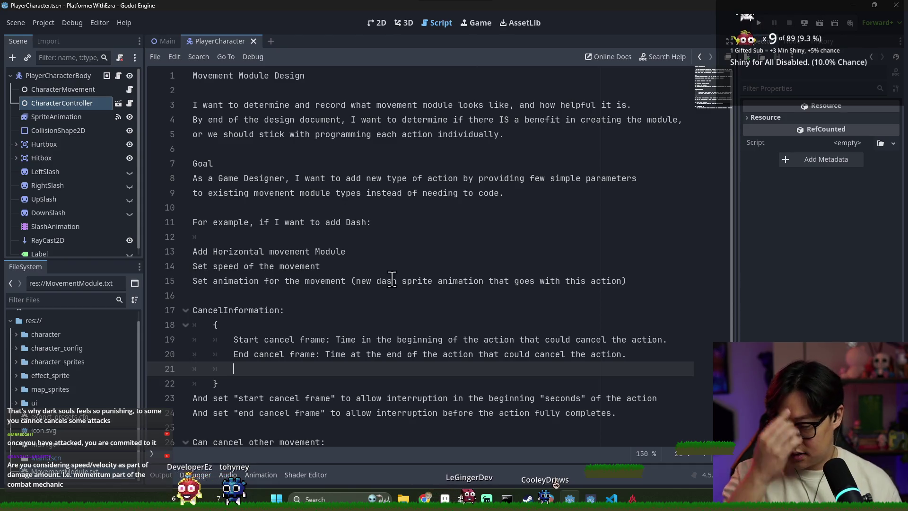
- Add 'Actions: … actions that follows these cancel rule.' as the block's third entry
{"action": "scroll", "coordinate": [425, 310], "scroll_direction": "down", "scroll_amount": 2}
{"action": "type", "text": "Actions"}
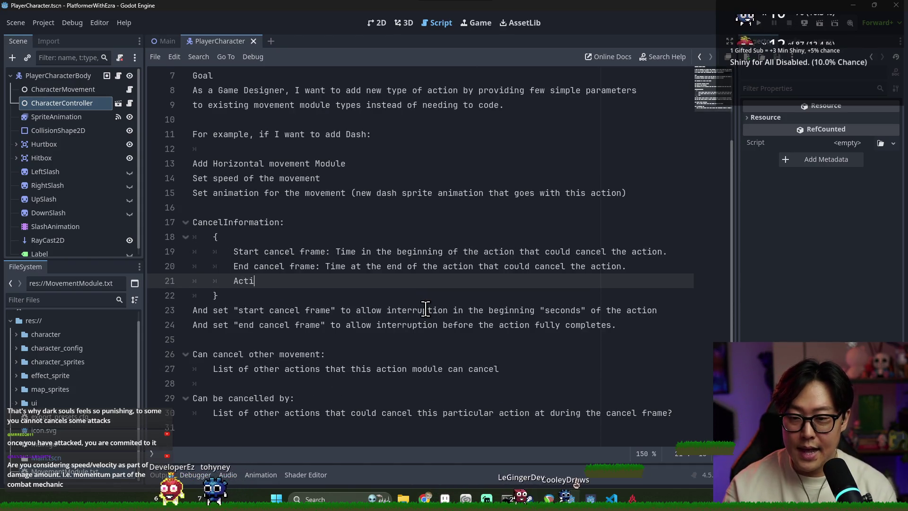
{"action": "type", "text": ": "}
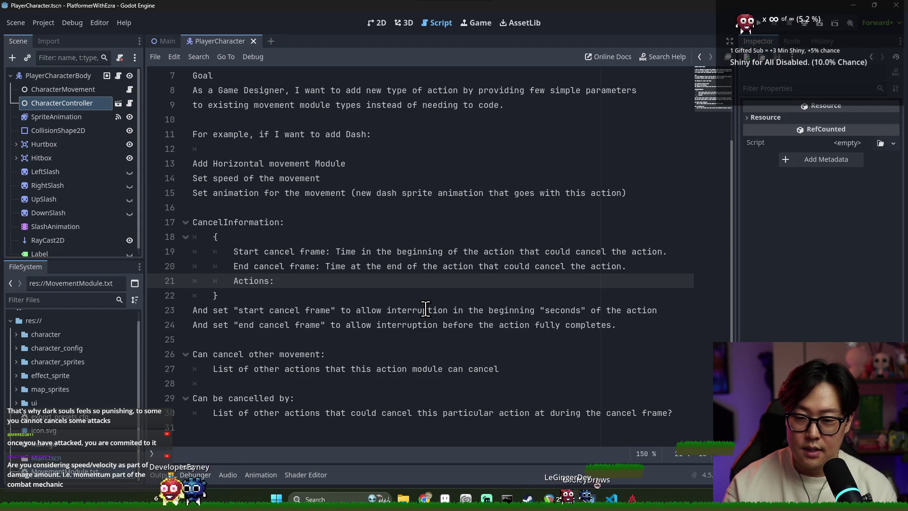
{"action": "type", "text": "f actions"}
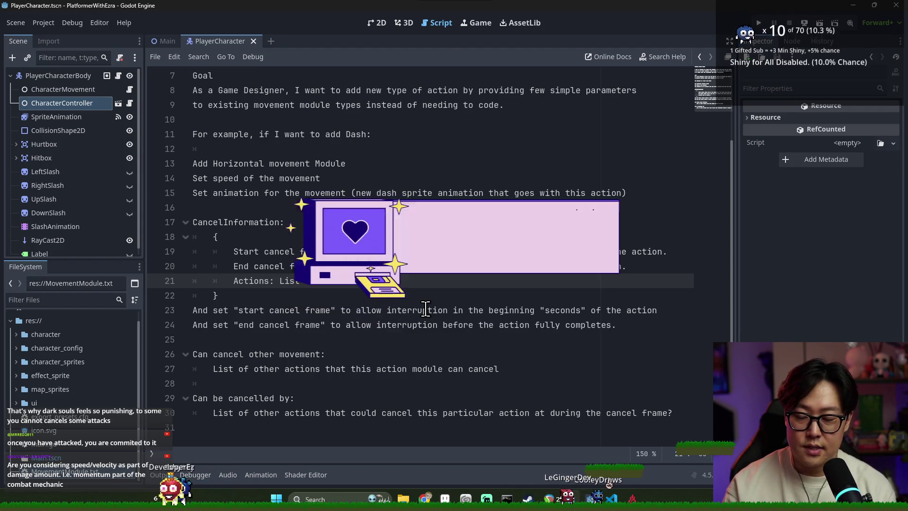
{"action": "type", "text": " that follows thi"}
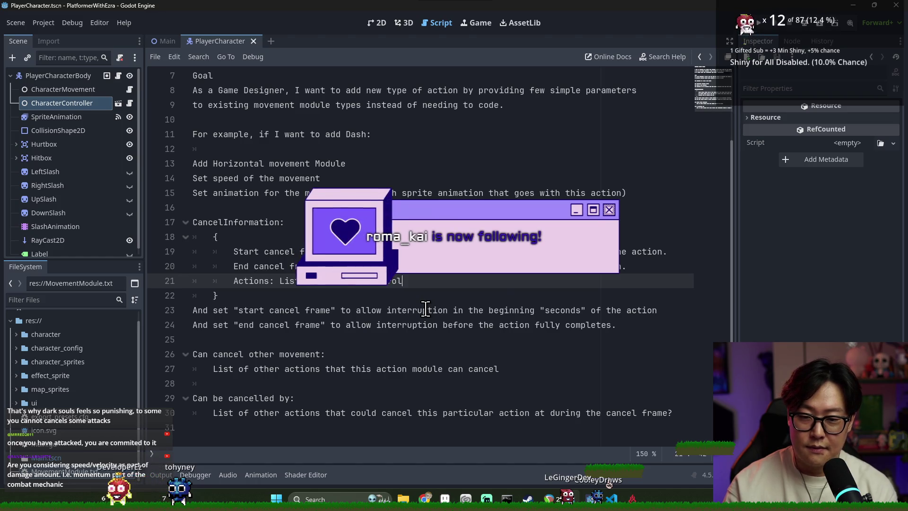
{"action": "type", "text": "se c"}
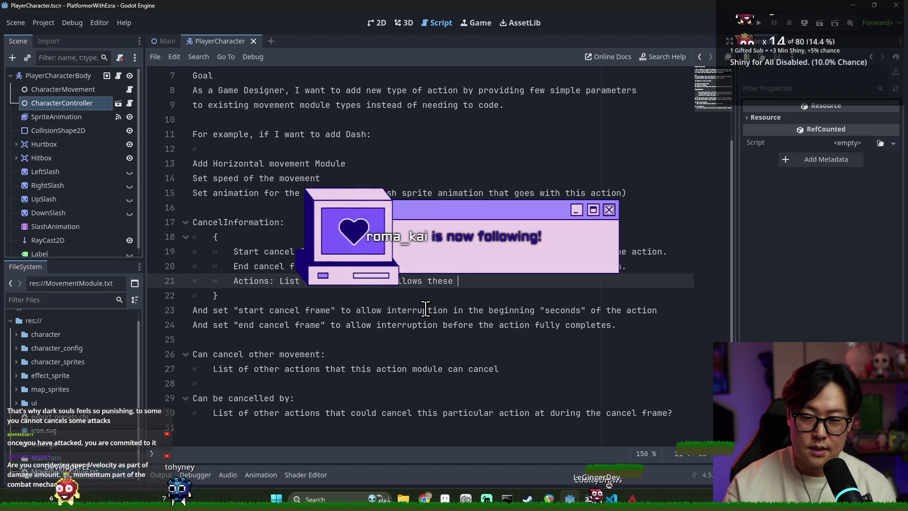
{"action": "type", "text": "ancel rule."}
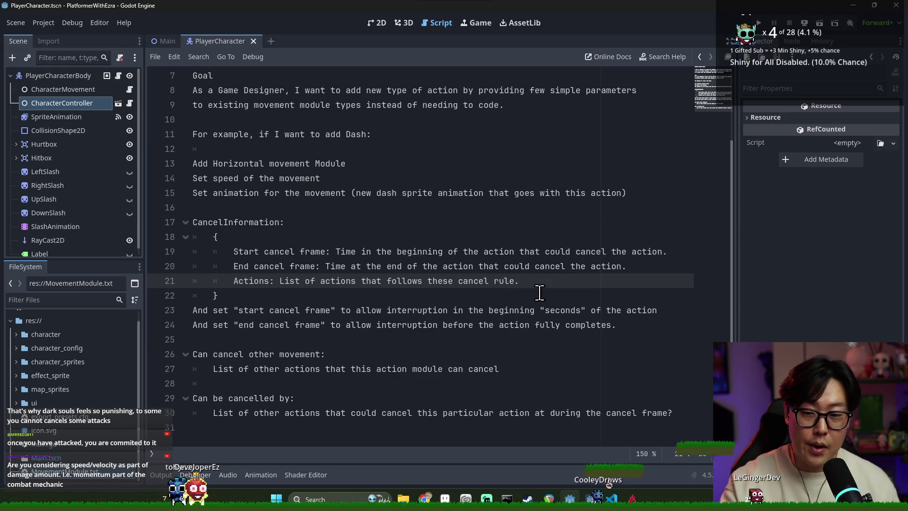
- Insert an empty line after the CancelInformation closing brace on line 22
{"action": "left_click", "coordinate": [539, 292]}
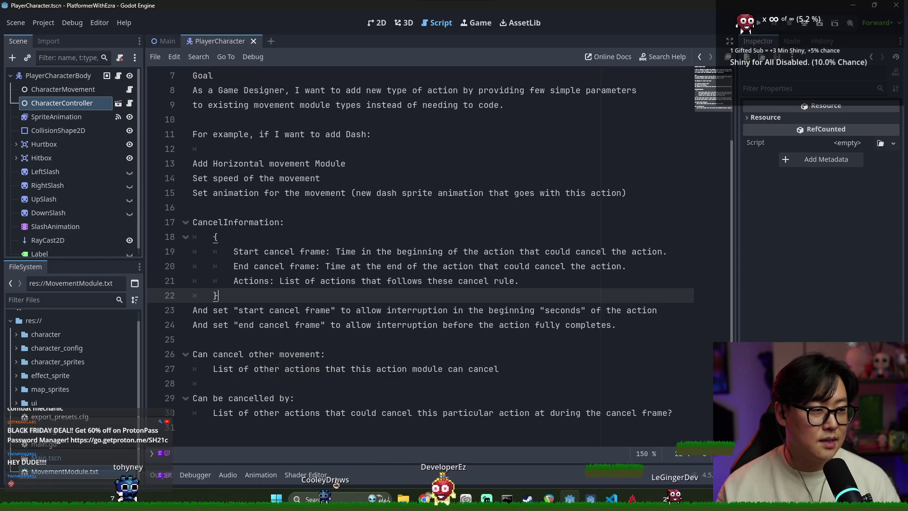
{"action": "left_click", "coordinate": [291, 149]}
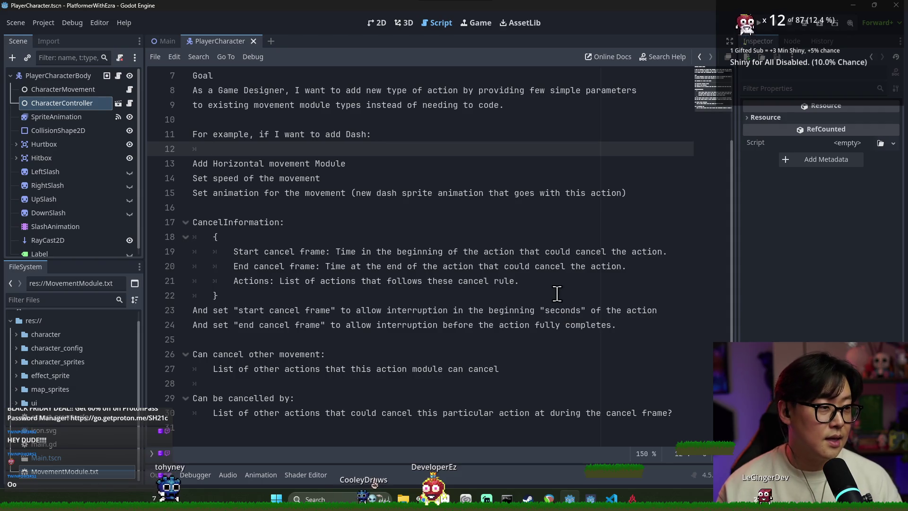
{"action": "left_click", "coordinate": [424, 295]}
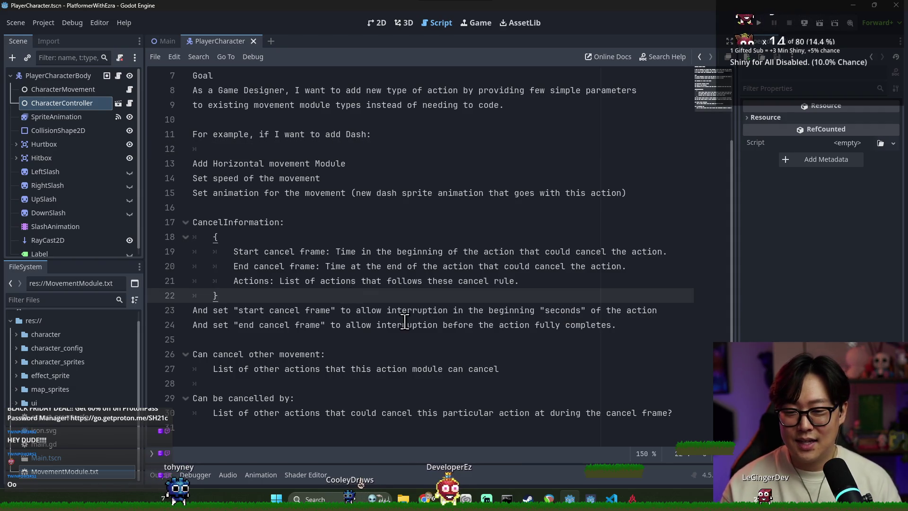
{"action": "key", "text": "Return"}
{"action": "scroll", "coordinate": [502, 395], "scroll_direction": "down", "scroll_amount": 1}
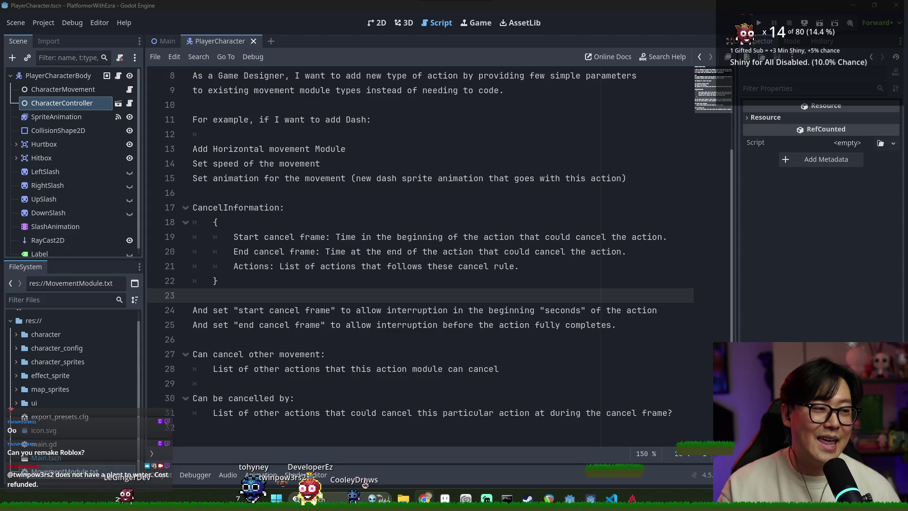
{"action": "key", "text": "alt+Tab"}
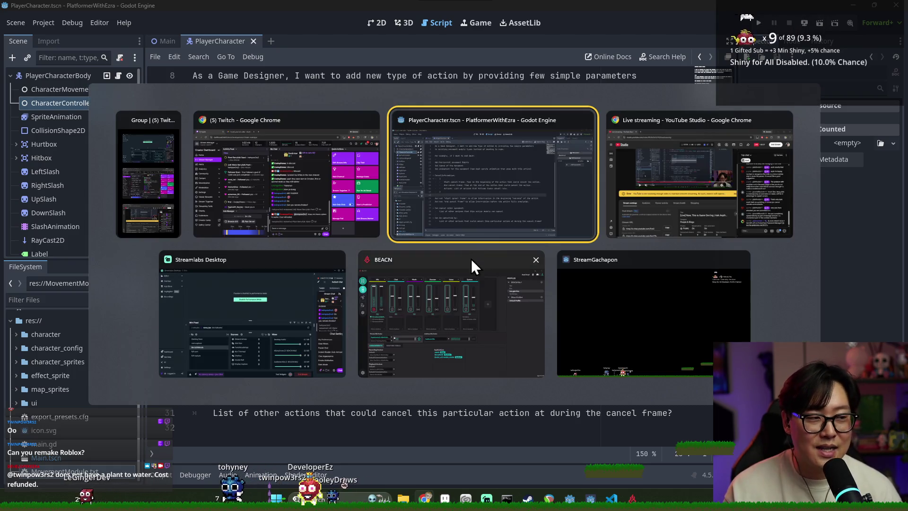
{"action": "key", "text": "Tab"}
{"action": "key", "text": "Tab"}
{"action": "key", "text": "Tab"}
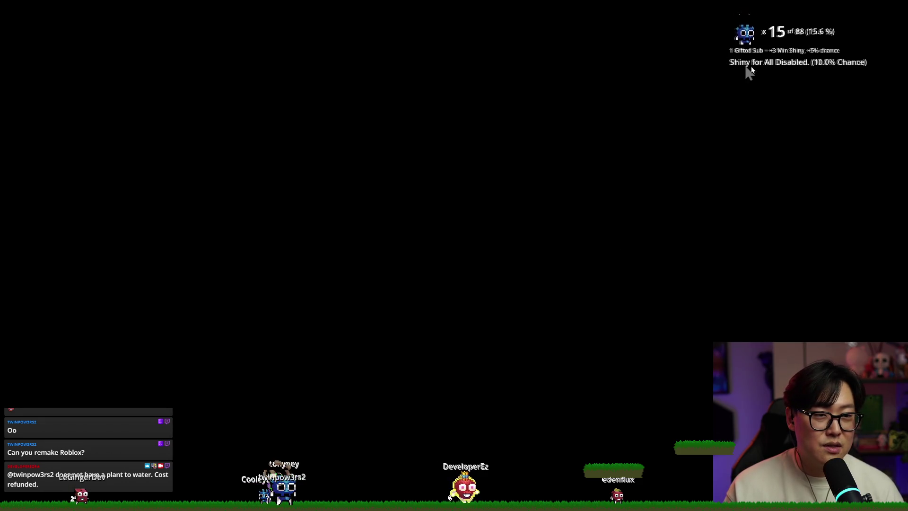
{"action": "key", "text": "alt+Tab"}
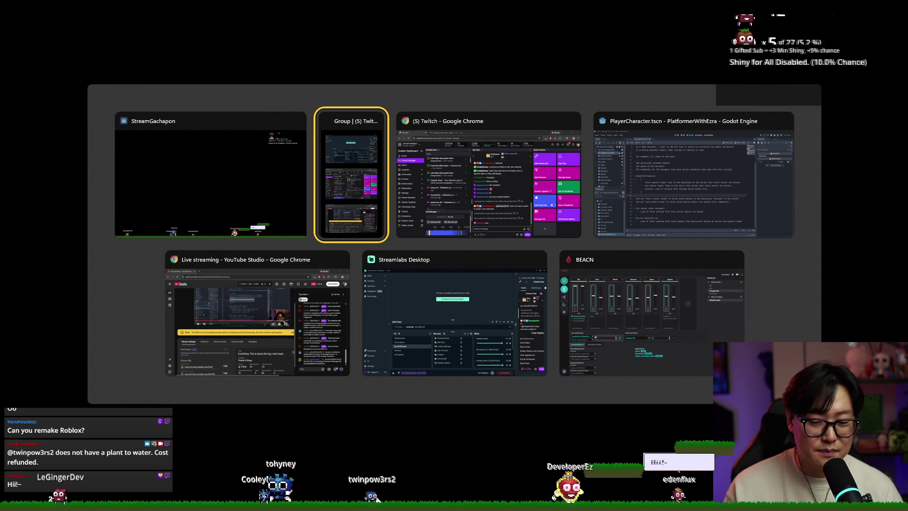
{"action": "left_click", "coordinate": [770, 213]}
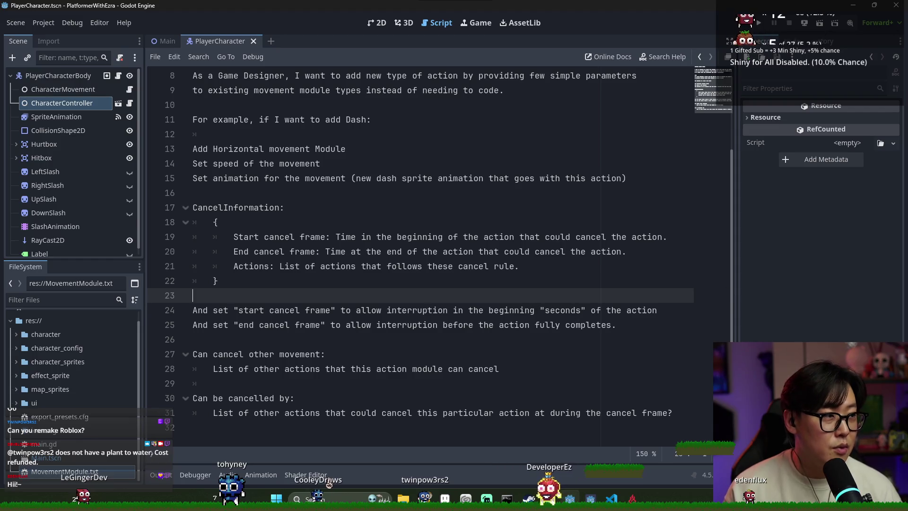
- Save the scene and MovementModule.txt with Ctrl+S
{"action": "left_click", "coordinate": [325, 178]}
{"action": "key", "text": "ctrl+s"}
{"action": "left_click", "coordinate": [443, 296]}
- Review the design text from the title through line 24, then clear the selection
{"action": "scroll", "coordinate": [210, 82], "scroll_direction": "up", "scroll_amount": 3}
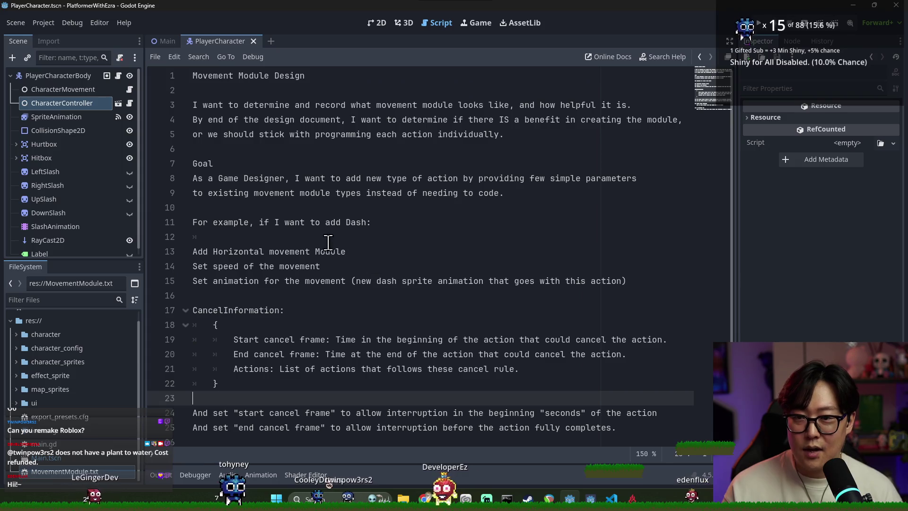
{"action": "left_click_drag", "start_coordinate": [210, 82], "coordinate": [412, 412]}
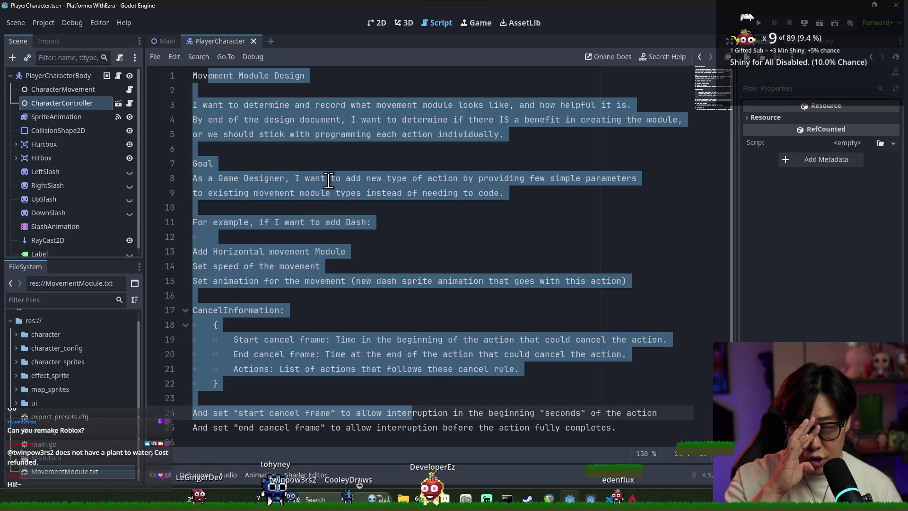
{"action": "scroll", "coordinate": [506, 355], "scroll_direction": "down", "scroll_amount": 3}
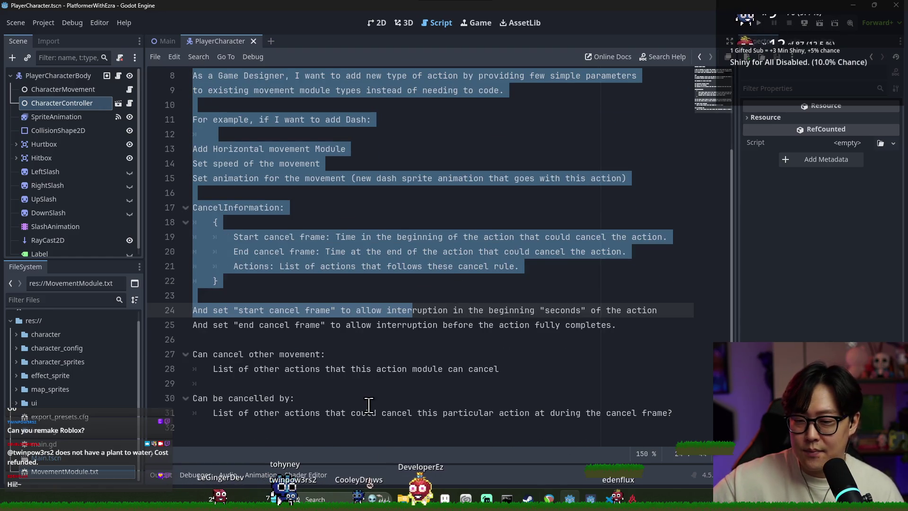
{"action": "scroll", "coordinate": [461, 359], "scroll_direction": "up", "scroll_amount": 1}
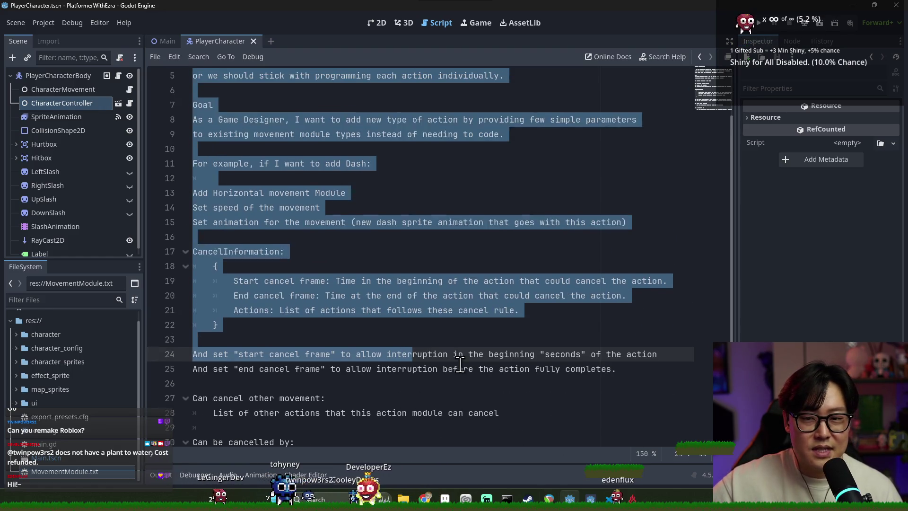
{"action": "scroll", "coordinate": [520, 350], "scroll_direction": "up", "scroll_amount": 1}
{"action": "scroll", "coordinate": [615, 364], "scroll_direction": "up", "scroll_amount": 1}
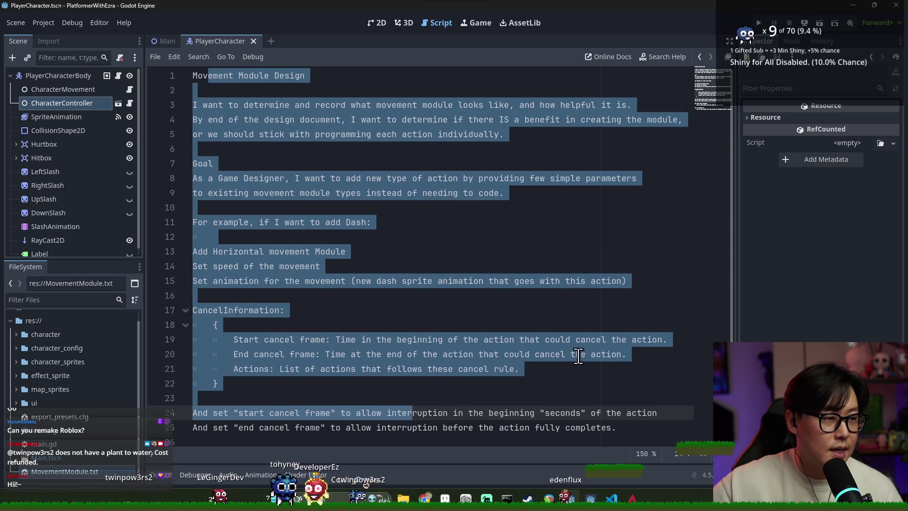
{"action": "scroll", "coordinate": [544, 359], "scroll_direction": "down", "scroll_amount": 3}
{"action": "left_click", "coordinate": [388, 261]}
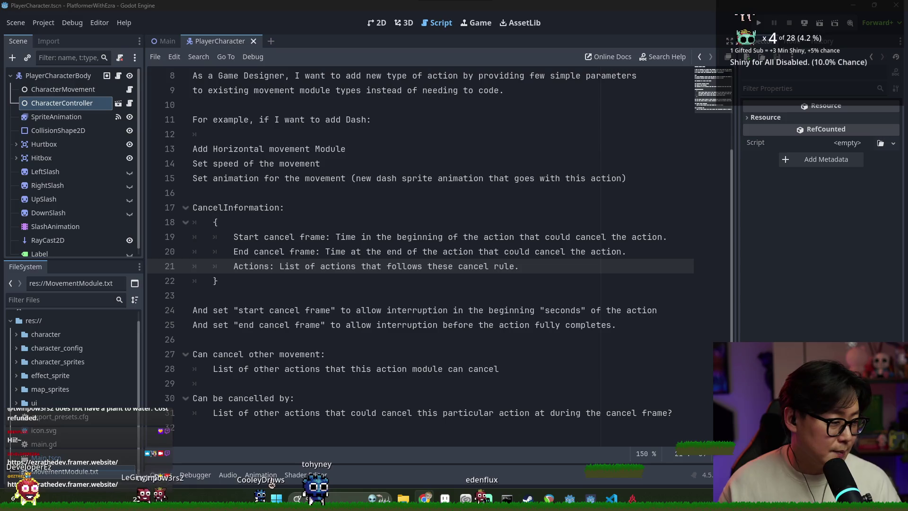
{"action": "left_click", "coordinate": [200, 271]}
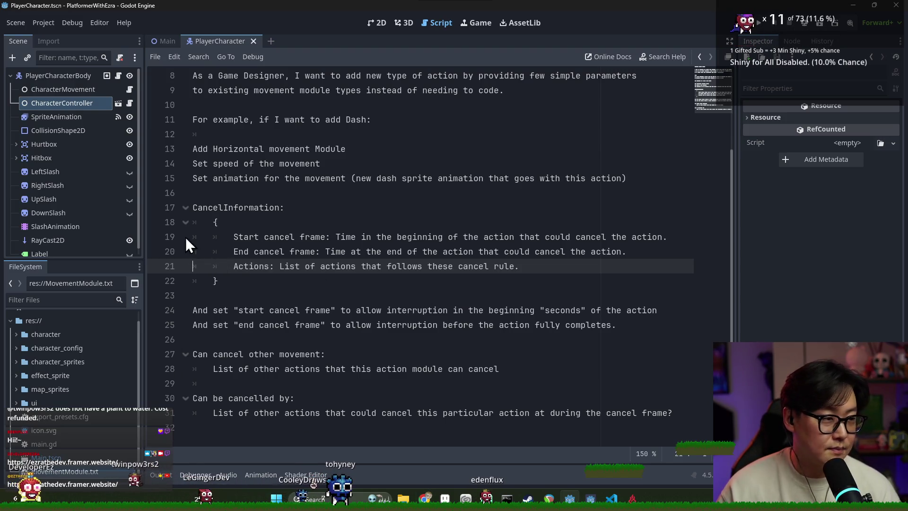
{"action": "left_click", "coordinate": [309, 241]}
{"action": "left_click", "coordinate": [245, 281]}
{"action": "left_click", "coordinate": [236, 223]}
{"action": "left_click", "coordinate": [304, 237]}
{"action": "left_click", "coordinate": [239, 209]}
{"action": "double_click", "coordinate": [239, 209]}
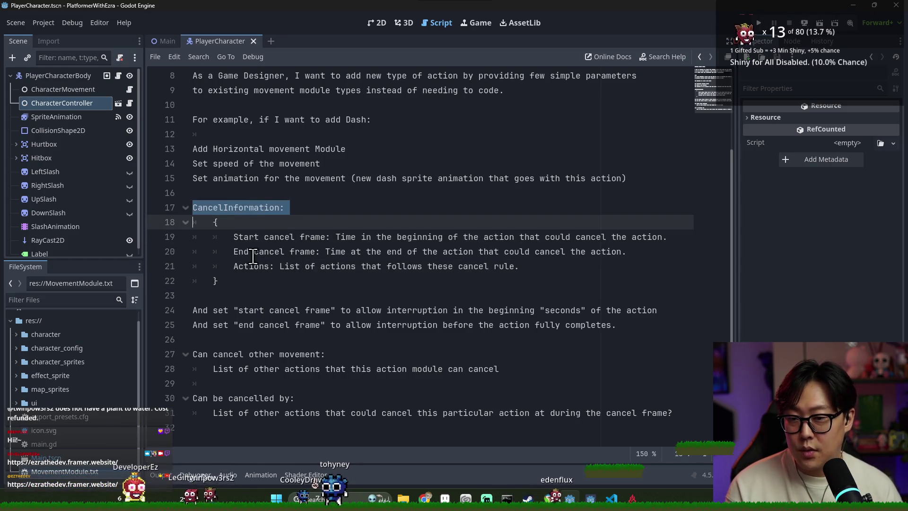
{"action": "left_click", "coordinate": [269, 289]}
{"action": "left_click_drag", "start_coordinate": [200, 212], "coordinate": [217, 293]}
{"action": "left_click", "coordinate": [217, 295]}
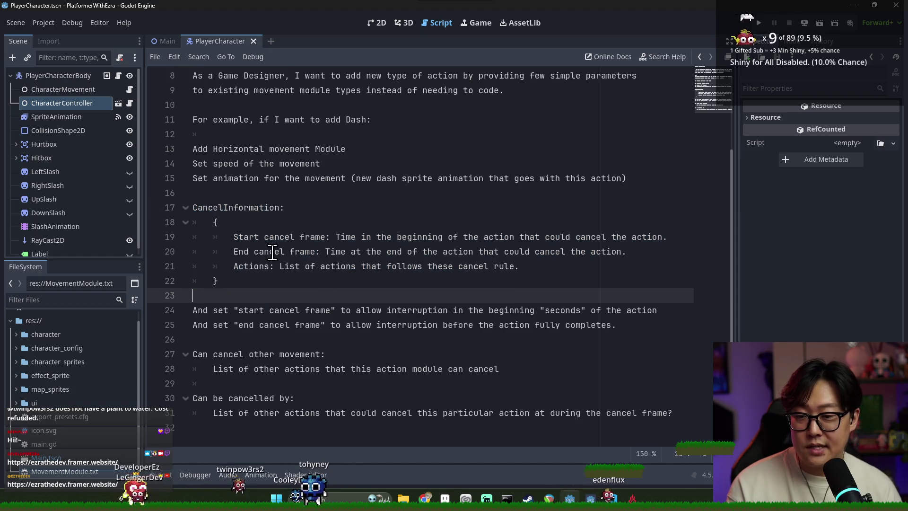
{"action": "left_click", "coordinate": [263, 251]}
{"action": "left_click_drag", "start_coordinate": [234, 237], "coordinate": [330, 237]}
{"action": "left_click_drag", "start_coordinate": [219, 237], "coordinate": [355, 237]}
{"action": "left_click", "coordinate": [350, 239]}
{"action": "left_click_drag", "start_coordinate": [214, 251], "coordinate": [314, 246]}
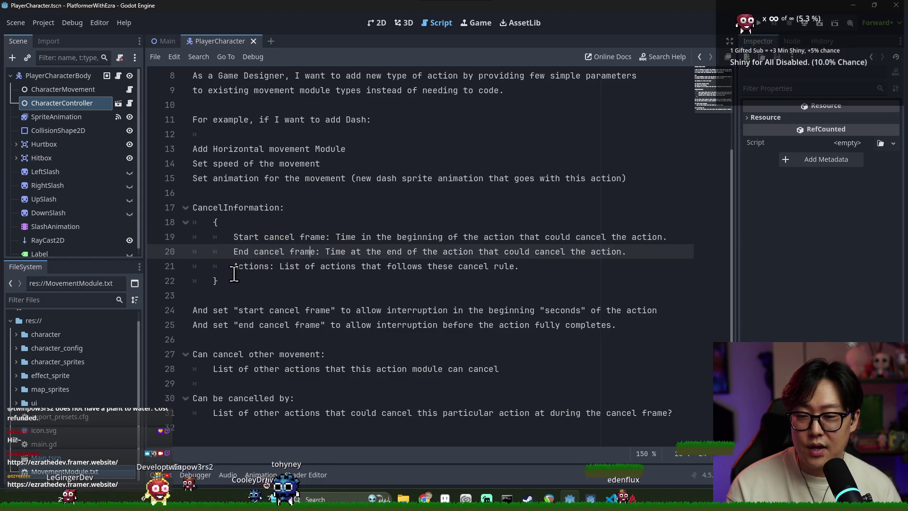
{"action": "left_click_drag", "start_coordinate": [233, 266], "coordinate": [267, 273]}
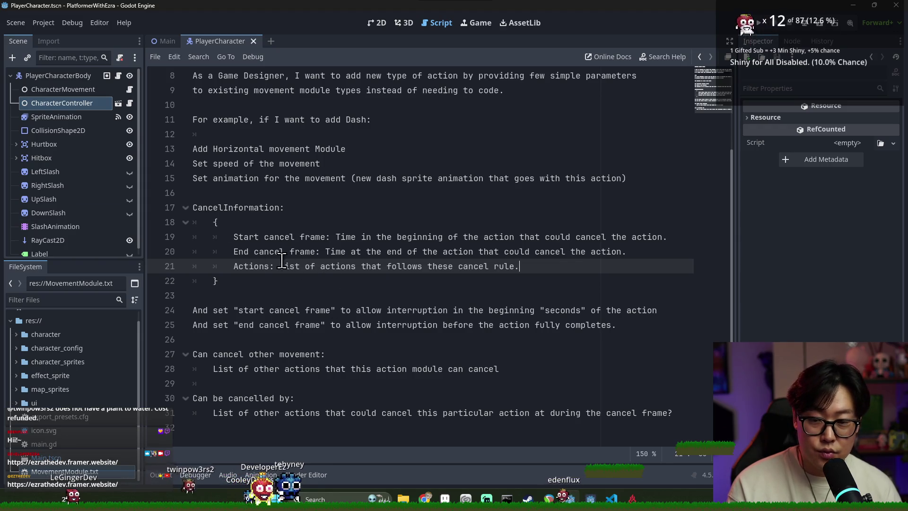
{"action": "key", "text": "Return"}
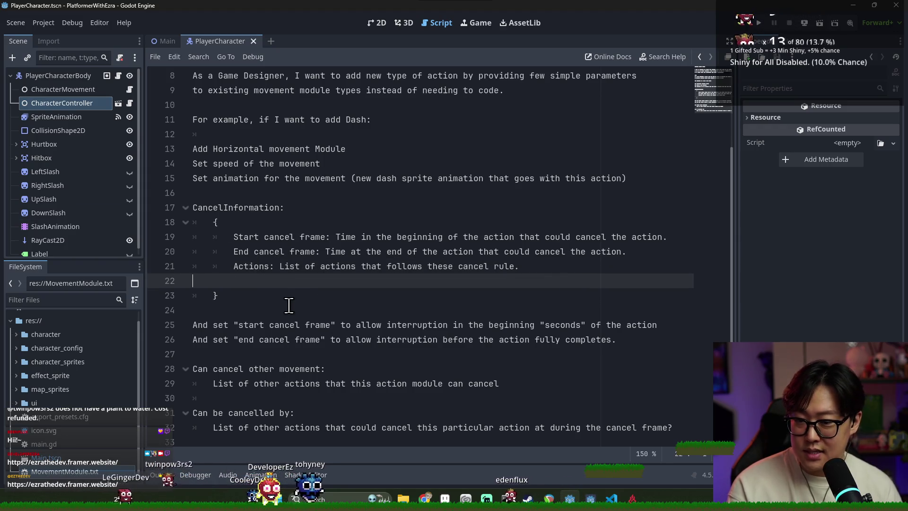
{"action": "key", "text": "BackSpace"}
{"action": "left_click", "coordinate": [258, 298]}
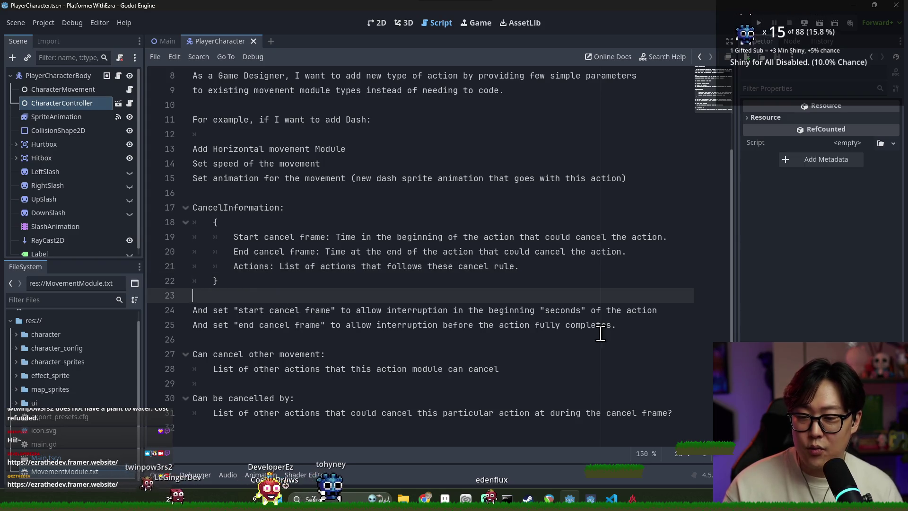
{"action": "left_click", "coordinate": [263, 196]}
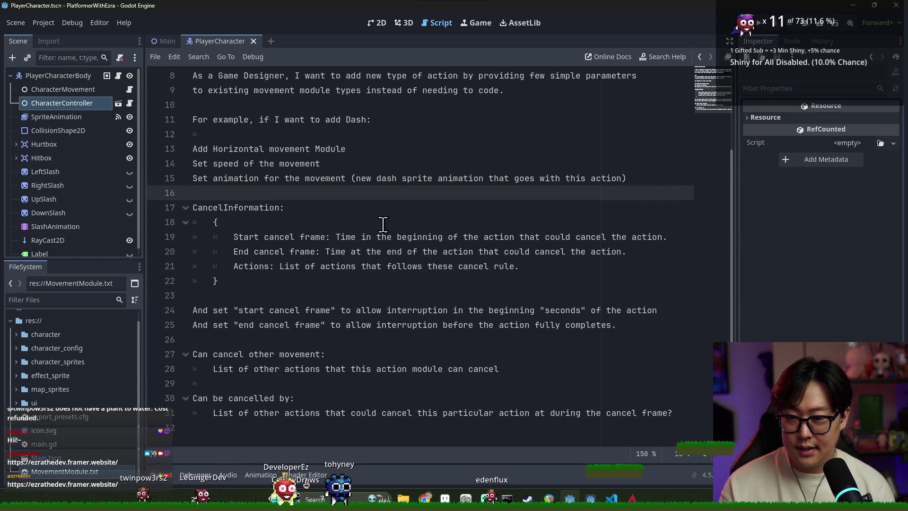
- Add line 17 'List of Cancel Information to have varied cancel frame for different actions.'
{"action": "key", "text": "Return"}
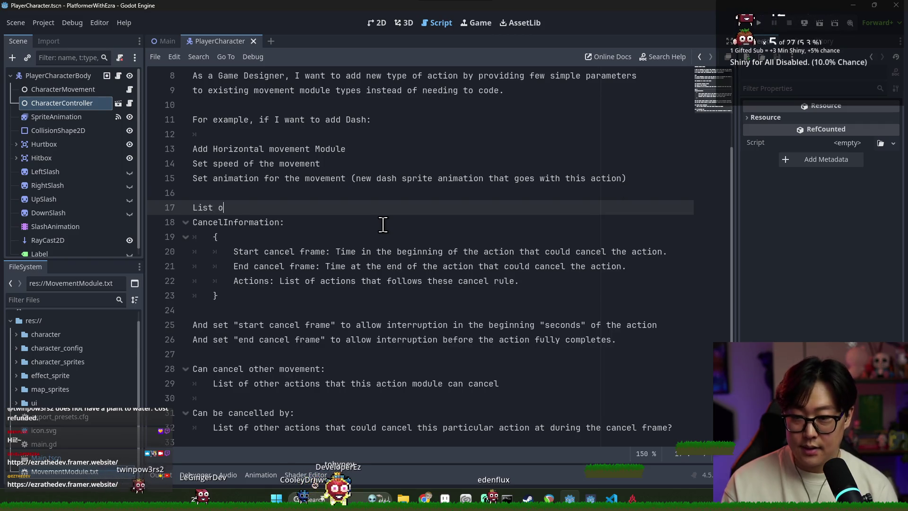
{"action": "type", "text": "ancel Infor"}
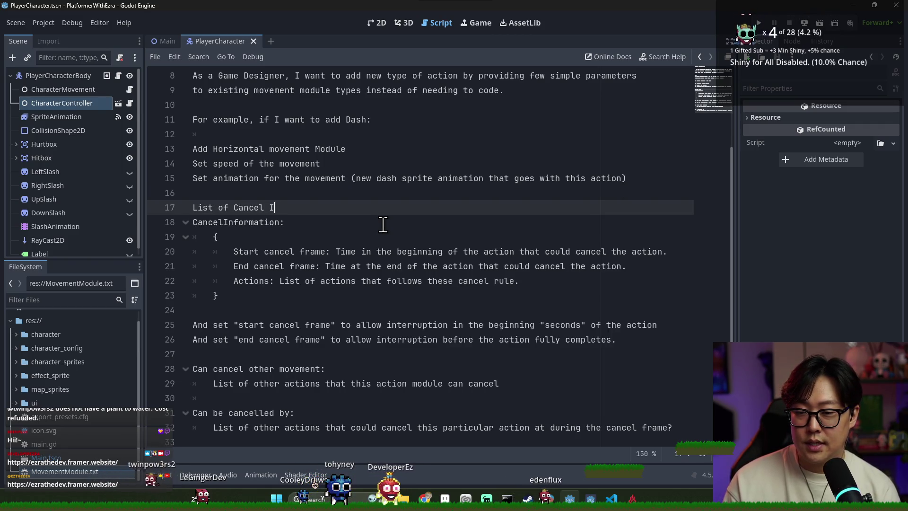
{"action": "type", "text": "mation"}
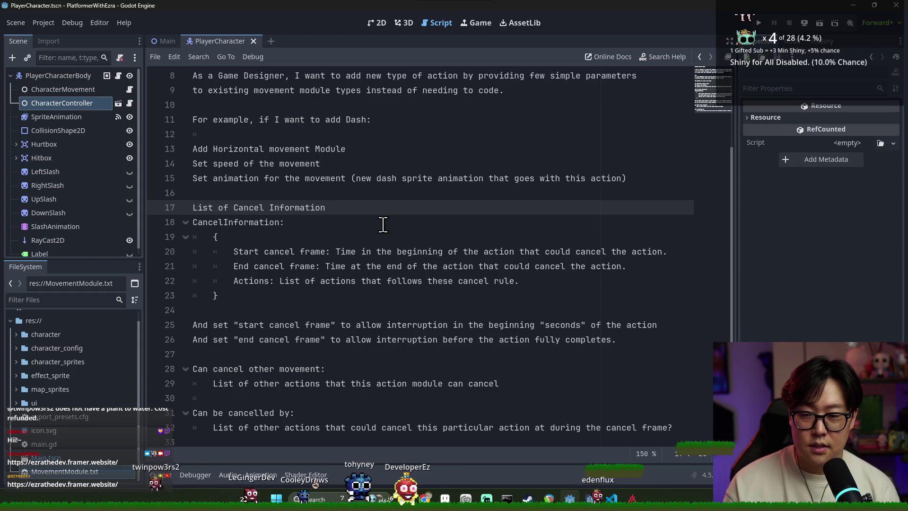
{"action": "type", "text": " to"}
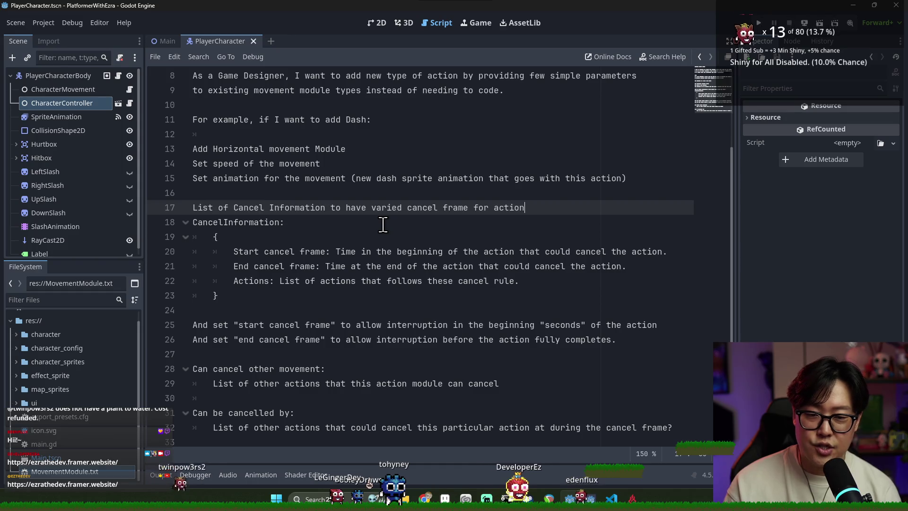
{"action": "key", "text": "BackSpace"}
{"action": "key", "text": "BackSpace"}
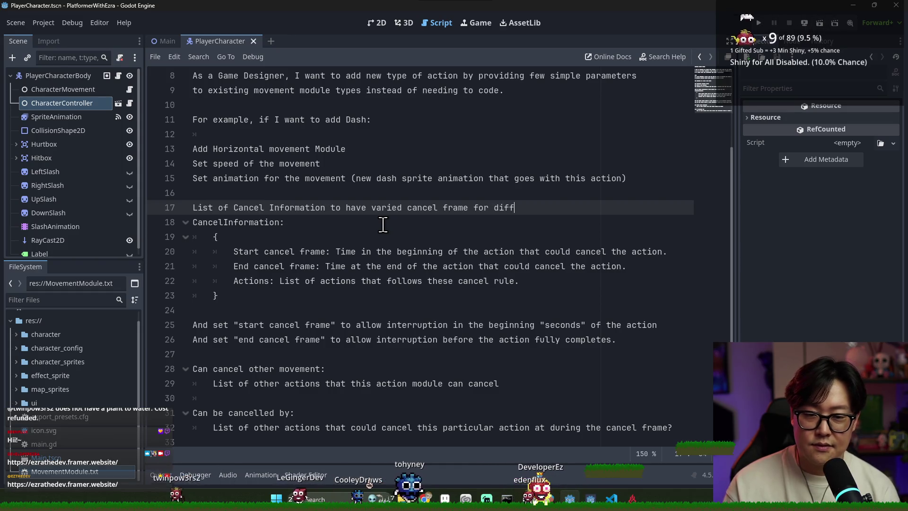
{"action": "type", "text": "erent actions."}
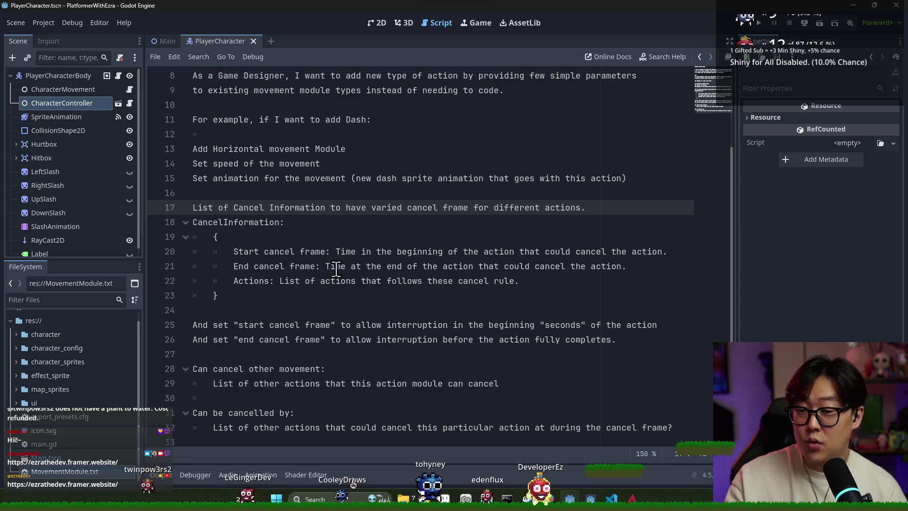
{"action": "left_click_drag", "start_coordinate": [234, 280], "coordinate": [699, 280]}
{"action": "left_click", "coordinate": [522, 281]}
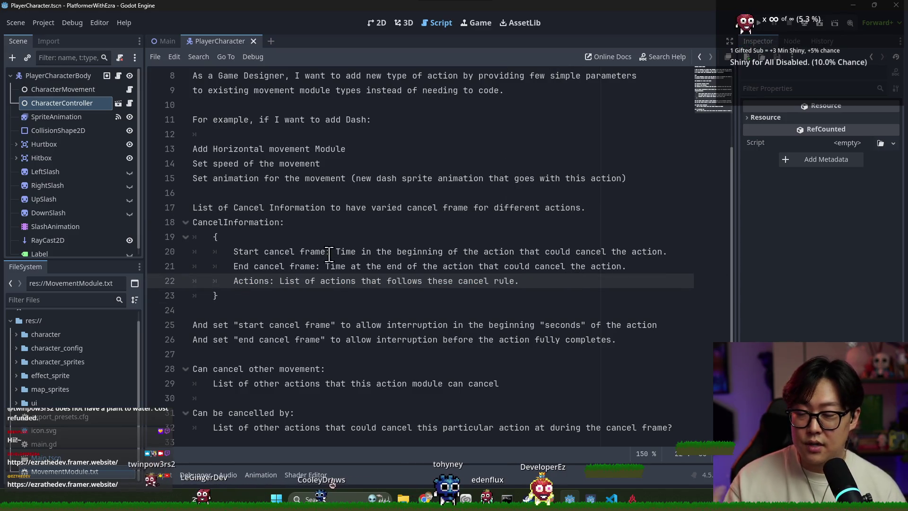
{"action": "left_click", "coordinate": [265, 308]}
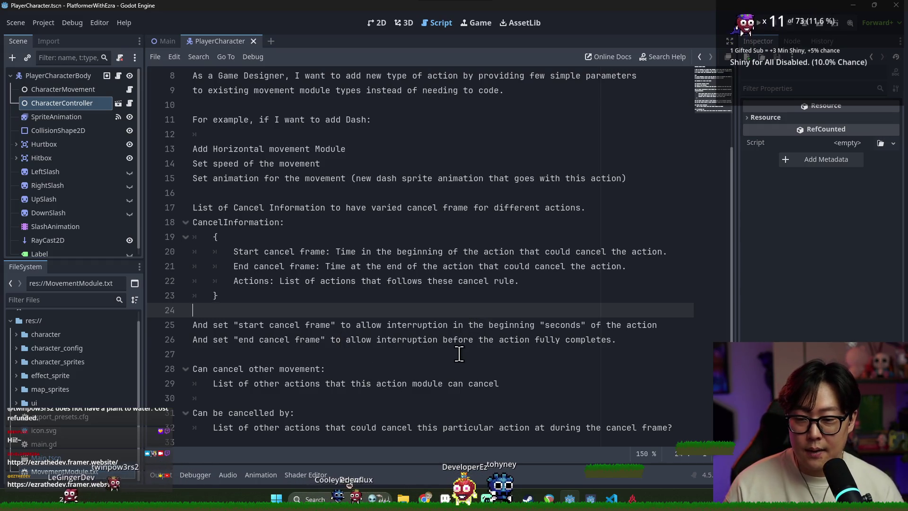
- Delete lines 24 to the end, removing the leftover cancel frame notes and cancel lists
{"action": "scroll", "coordinate": [481, 370], "scroll_direction": "down", "scroll_amount": 1}
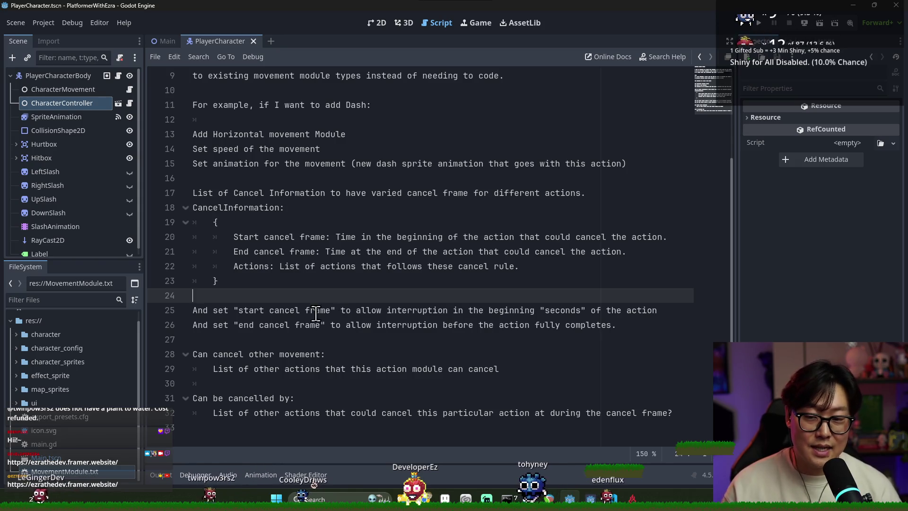
{"action": "key", "text": "shift+Down"}
{"action": "key", "text": "shift+Down"}
{"action": "key", "text": "shift+Down"}
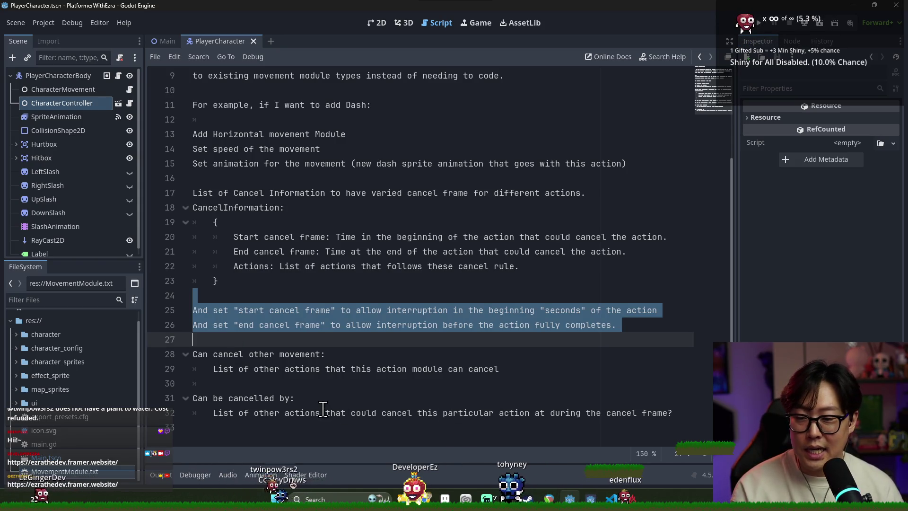
{"action": "triple_click", "coordinate": [318, 398]}
{"action": "left_click", "coordinate": [319, 428]}
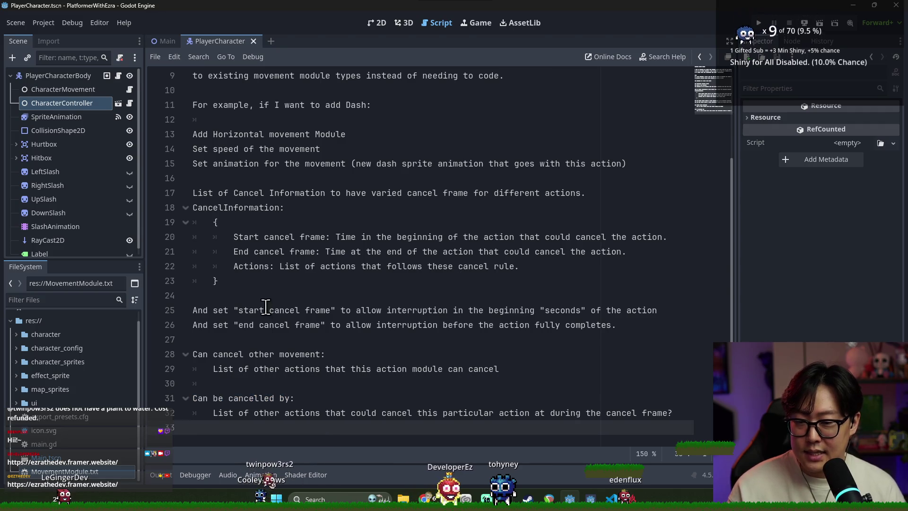
{"action": "key", "text": "shift+Up"}
{"action": "key", "text": "shift+Up"}
{"action": "key", "text": "shift+Up"}
{"action": "key", "text": "Delete"}
- Review the remaining text, checking the cancel section and the Dash example steps on lines 13–15
{"action": "left_click", "coordinate": [334, 318]}
{"action": "mouse_move", "coordinate": [278, 407]}
{"action": "left_mouse_down"}
{"action": "mouse_move", "coordinate": [184, 304]}
{"action": "mouse_move", "coordinate": [328, 303]}
{"action": "left_mouse_up"}
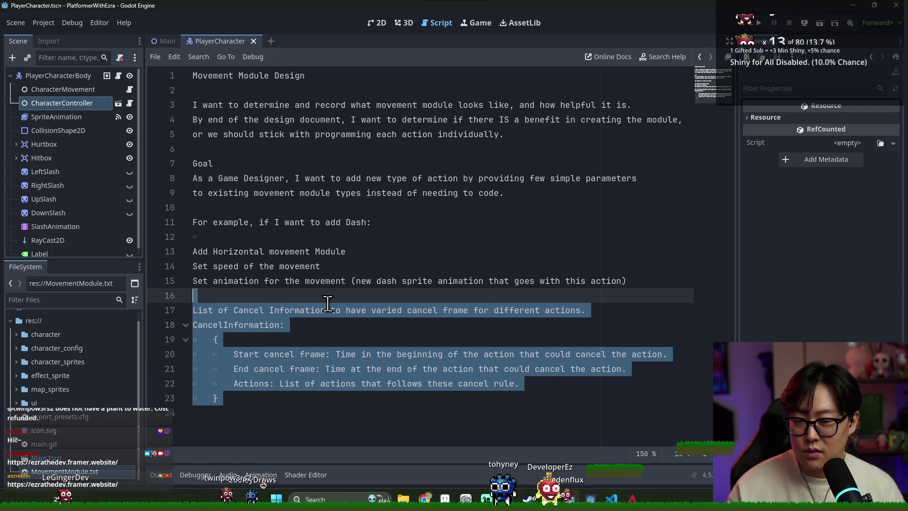
{"action": "left_click", "coordinate": [260, 261]}
{"action": "left_click", "coordinate": [207, 180]}
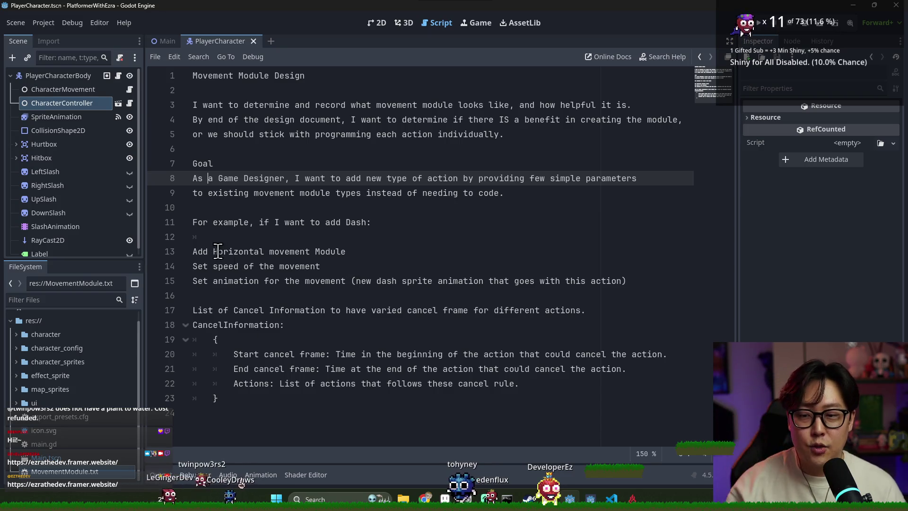
{"action": "mouse_move", "coordinate": [223, 251]}
{"action": "left_mouse_down"}
{"action": "mouse_move", "coordinate": [354, 282]}
{"action": "mouse_move", "coordinate": [361, 327]}
{"action": "mouse_move", "coordinate": [355, 286]}
{"action": "mouse_move", "coordinate": [345, 294]}
{"action": "left_mouse_up"}
{"action": "left_click_drag", "start_coordinate": [222, 252], "coordinate": [294, 281]}
{"action": "left_click", "coordinate": [294, 281]}
{"action": "left_click_drag", "start_coordinate": [225, 259], "coordinate": [288, 282]}
{"action": "left_click", "coordinate": [289, 280]}
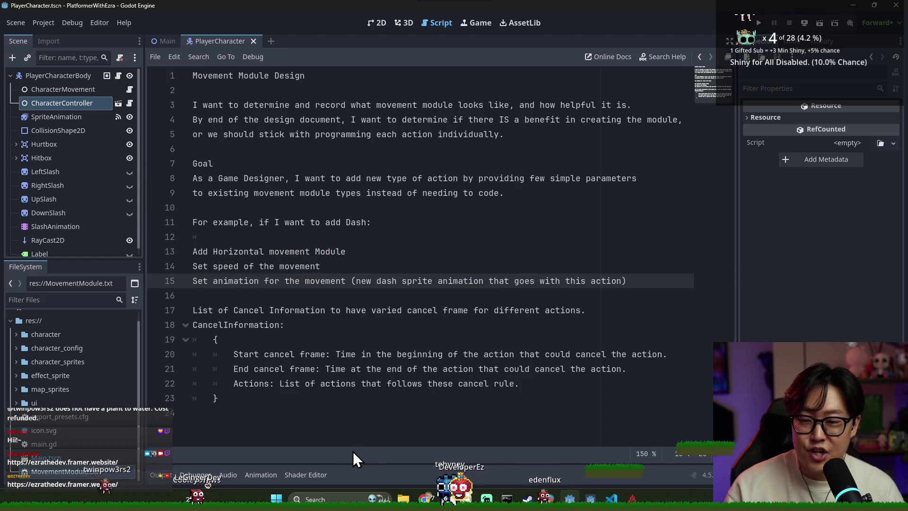
{"action": "left_click", "coordinate": [319, 401]}
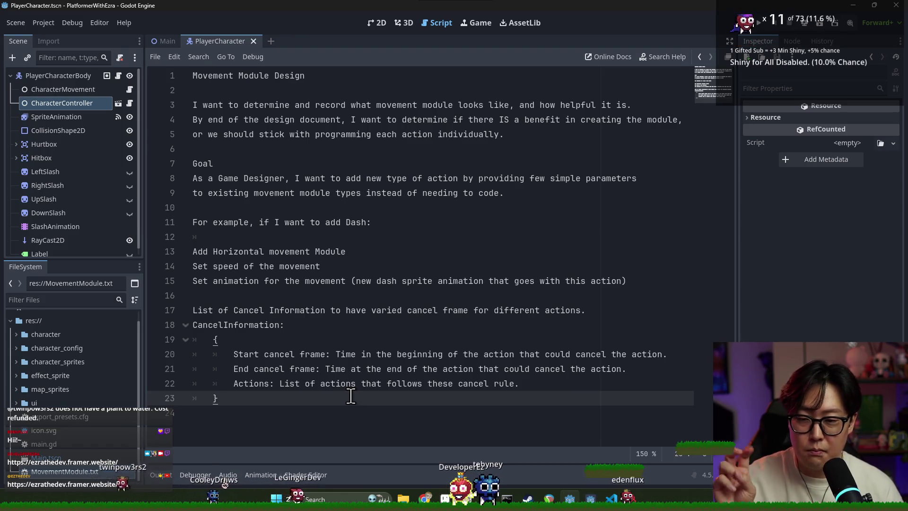
- Add 'Node -> ActionModule' below the CancelInformation block and save
{"action": "key", "text": "Return"}
{"action": "key", "text": "Return"}
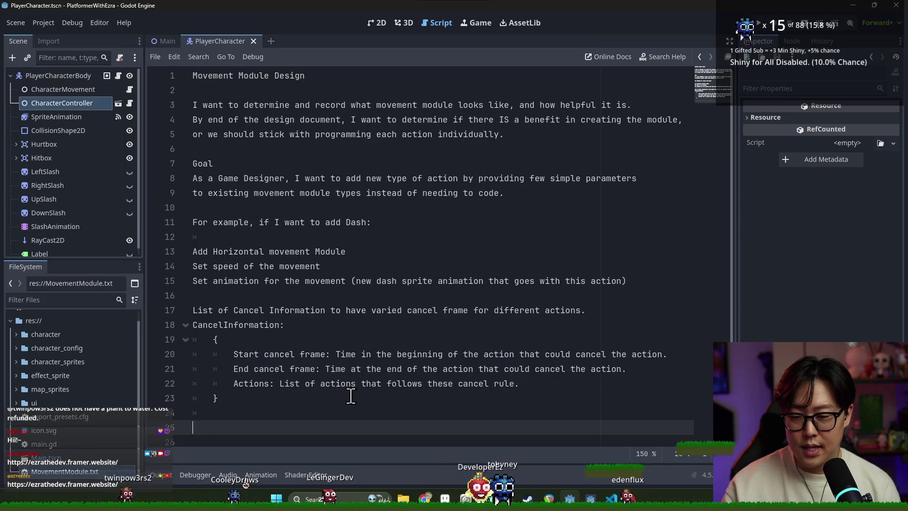
{"action": "scroll", "coordinate": [442, 374], "scroll_direction": "down", "scroll_amount": 1}
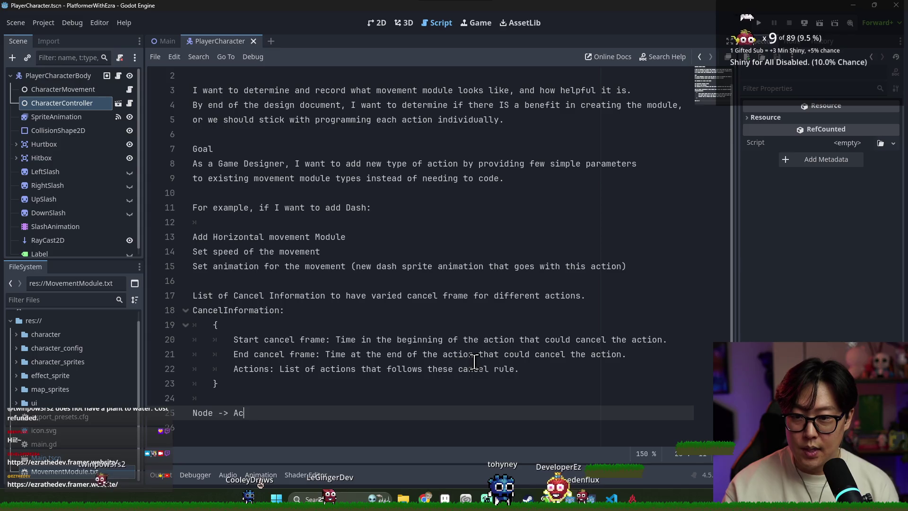
{"action": "type", "text": "tionModule"}
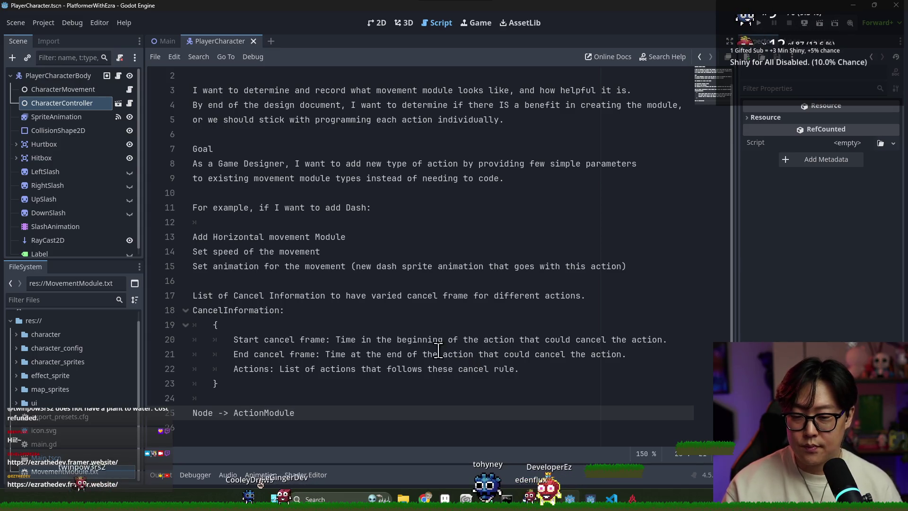
{"action": "key", "text": "Down"}
{"action": "key", "text": "ctrl+s"}
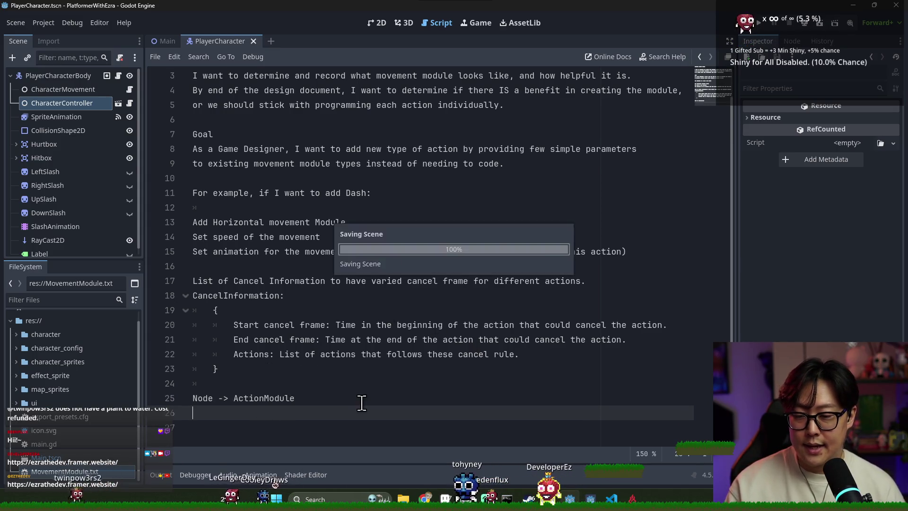
- Above it, add a 'New Action' heading with the indented line 'List of ActionModules to describe execution.'
{"action": "key", "text": "Up"}
{"action": "key", "text": "Return"}
{"action": "key", "text": "Up"}
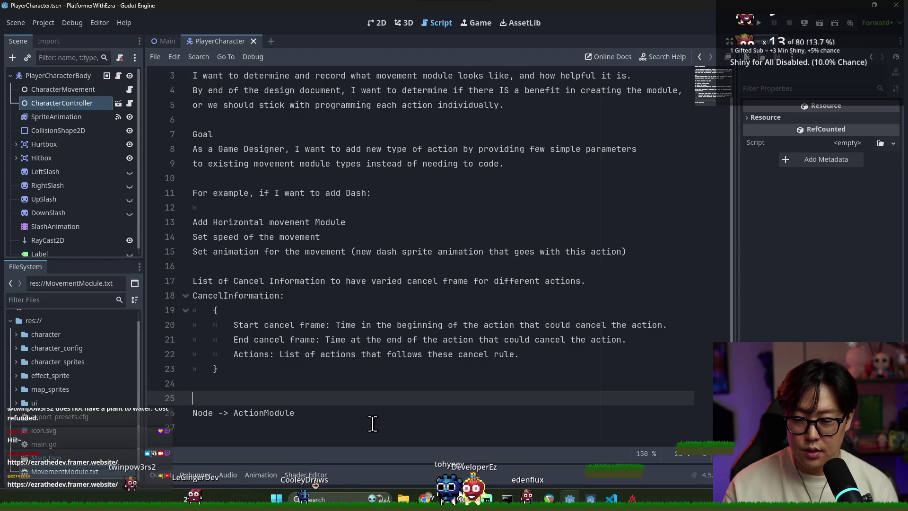
{"action": "type", "text": "Action"}
{"action": "key", "text": "BackSpace"}
{"action": "key", "text": "BackSpace"}
{"action": "key", "text": "BackSpace"}
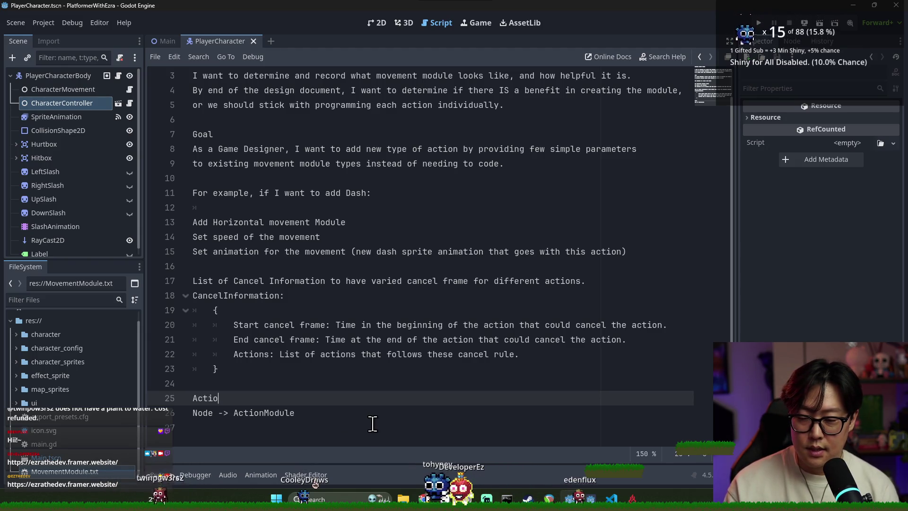
{"action": "key", "text": "BackSpace"}
{"action": "type", "text": "New Action"}
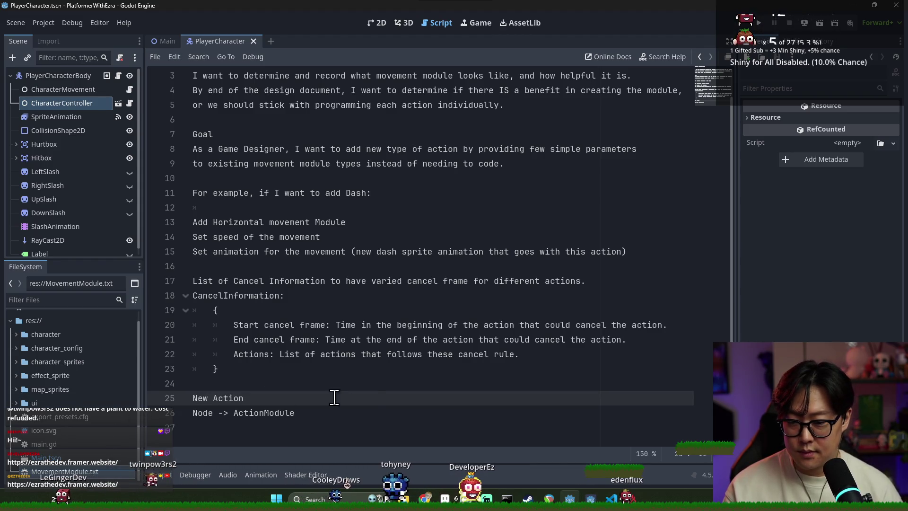
{"action": "key", "text": "Return"}
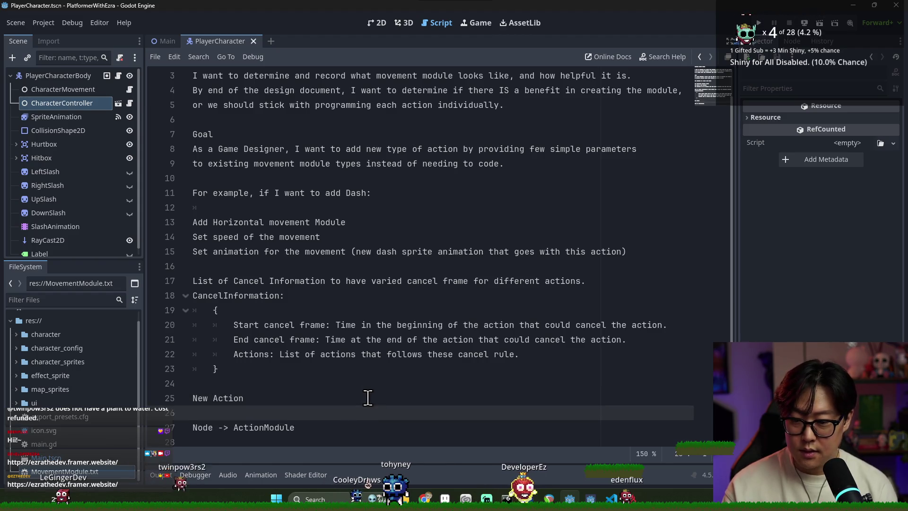
{"action": "key", "text": "Tab"}
{"action": "type", "text": "List of ActionModules"}
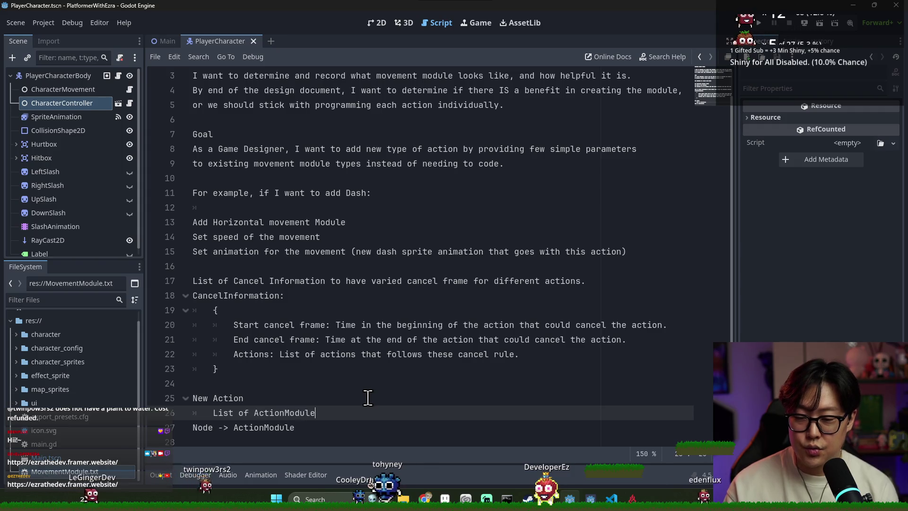
{"action": "type", "text": " to"}
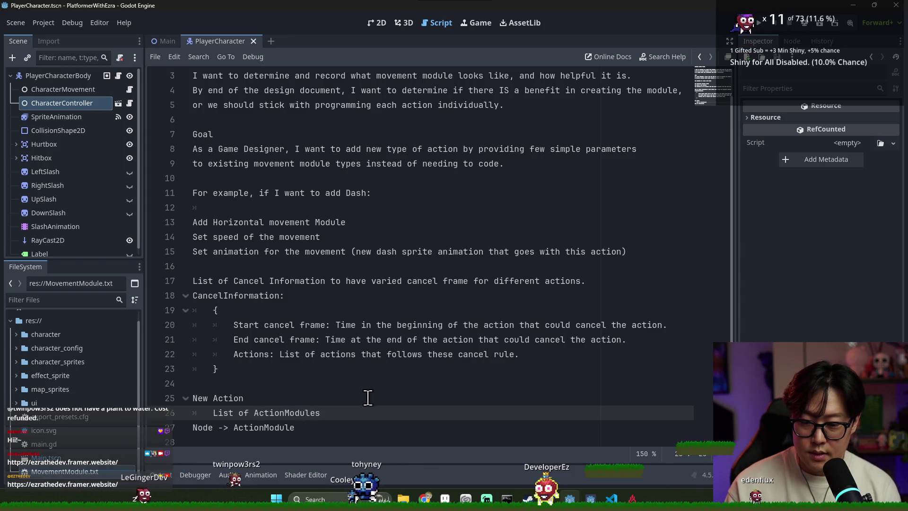
{"action": "key", "text": "BackSpace"}
{"action": "key", "text": "BackSpace"}
{"action": "type", "text": "scribe "}
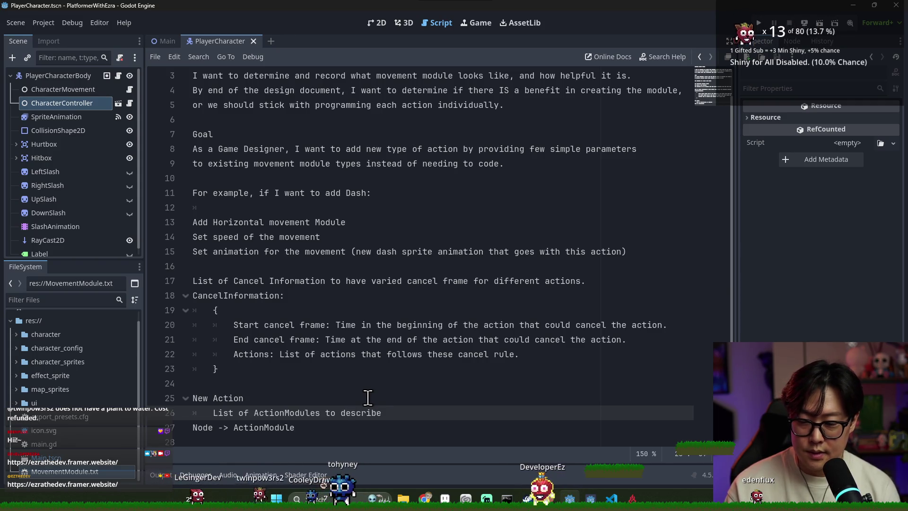
{"action": "type", "text": "execution."}
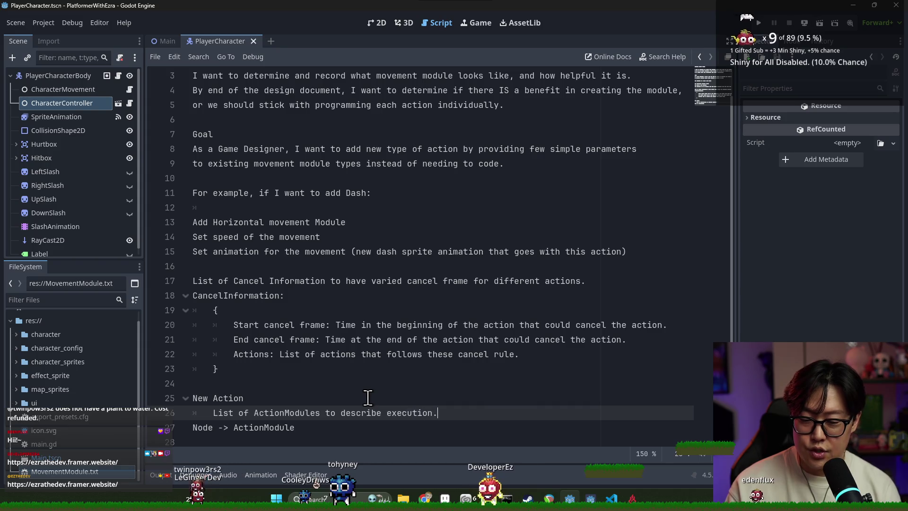
{"action": "key", "text": "Return"}
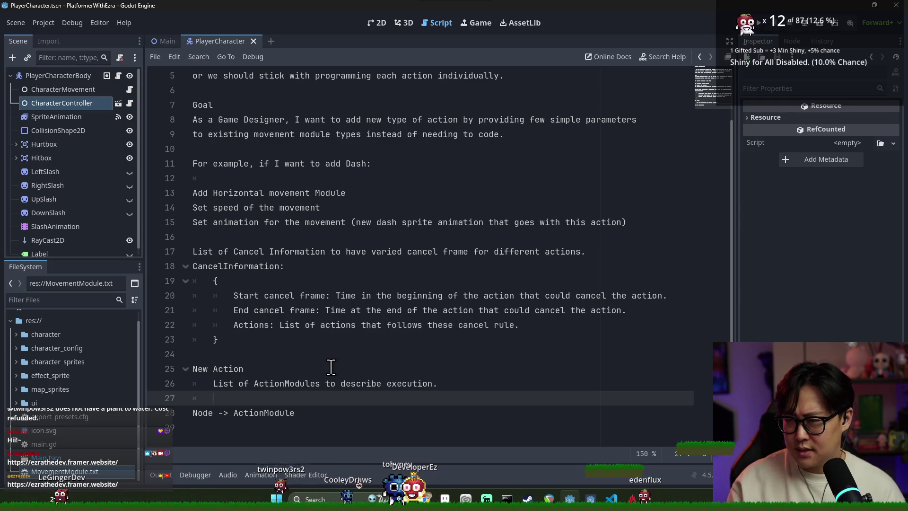
- Save the document and add another empty line before 'Node -> ActionModule'
{"action": "left_click", "coordinate": [286, 369]}
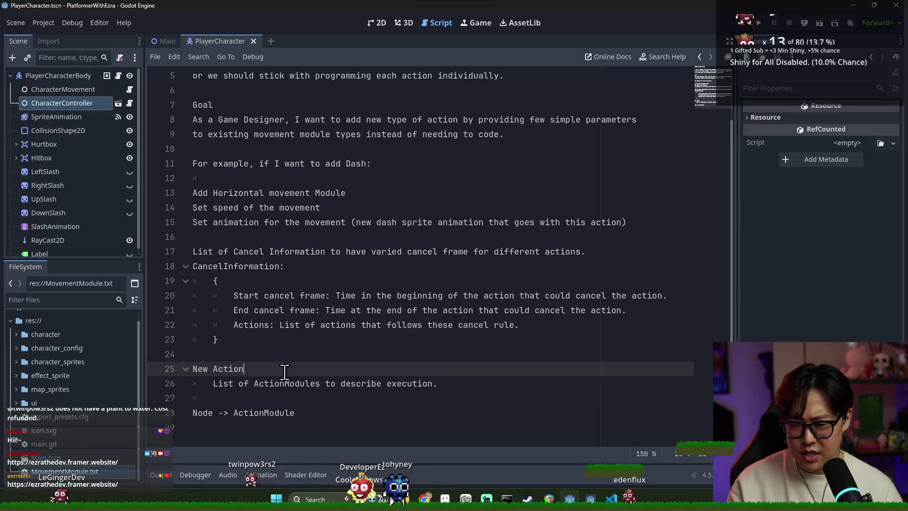
{"action": "key", "text": "ctrl+s"}
{"action": "left_click", "coordinate": [226, 397]}
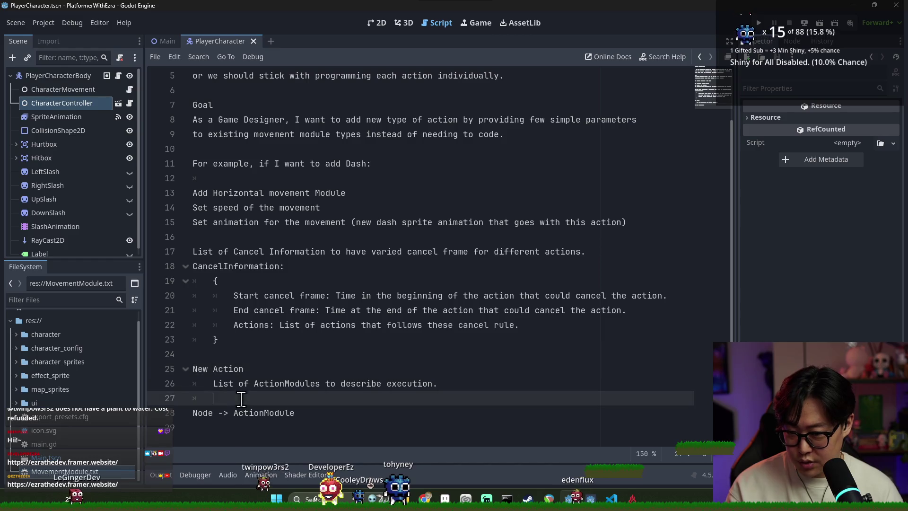
{"action": "key", "text": "ctrl+s"}
{"action": "left_click", "coordinate": [262, 369]}
{"action": "key", "text": "ctrl+s"}
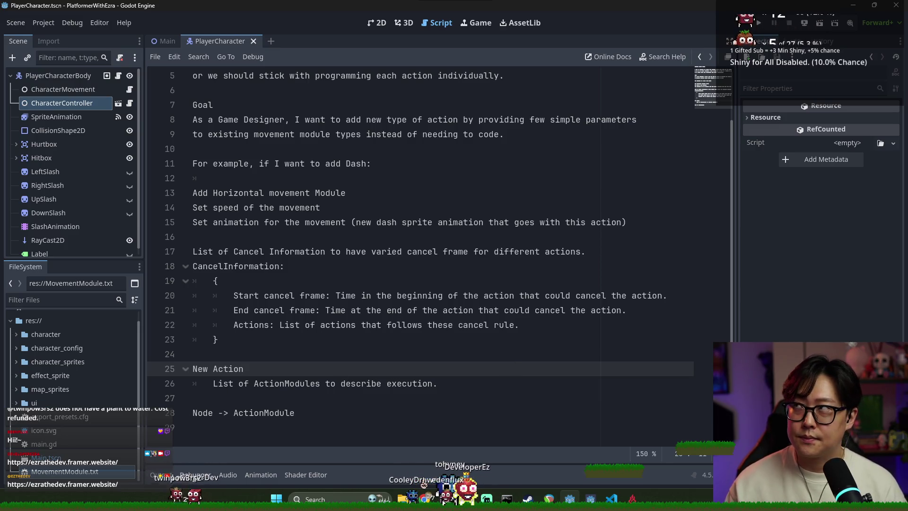
{"action": "left_click", "coordinate": [467, 393]}
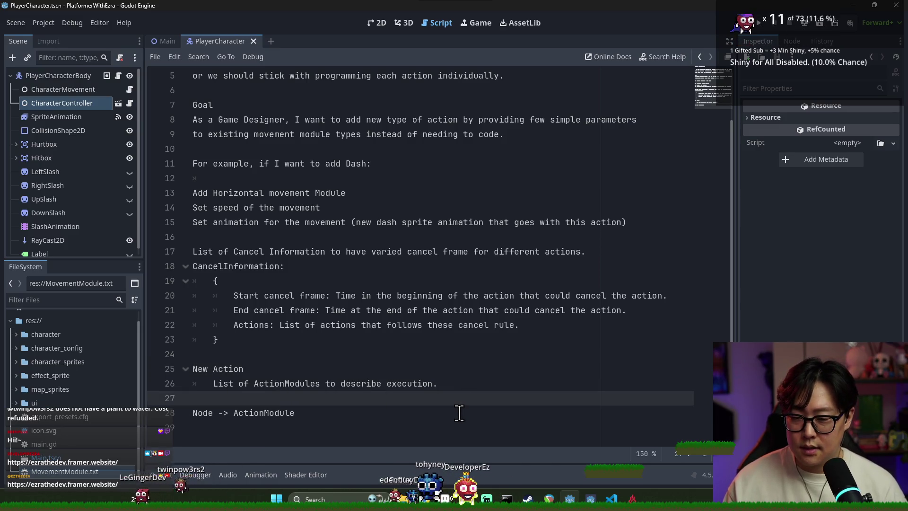
{"action": "key", "text": "Return"}
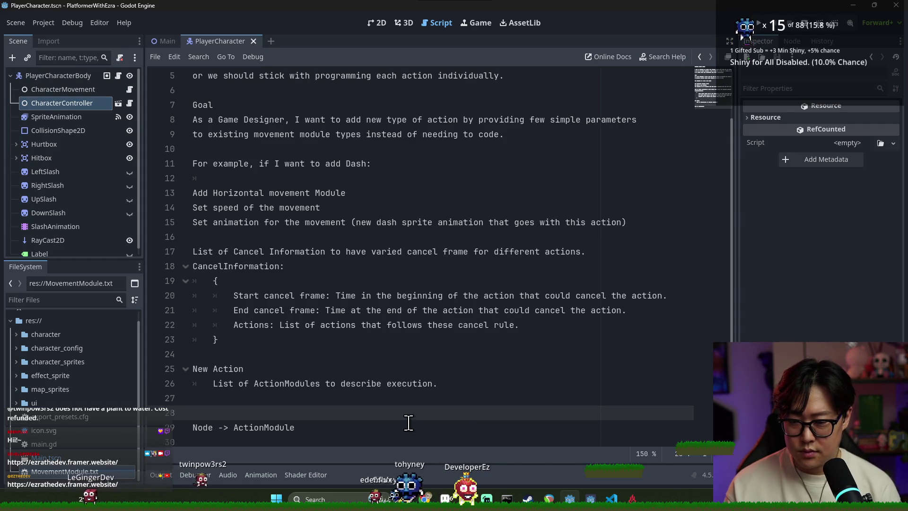
{"action": "left_click", "coordinate": [288, 372]}
- Rename the 'New Action' heading to 'ActionModule:' and add an indented '- execute()' bullet beneath it
{"action": "double_click", "coordinate": [287, 384]}
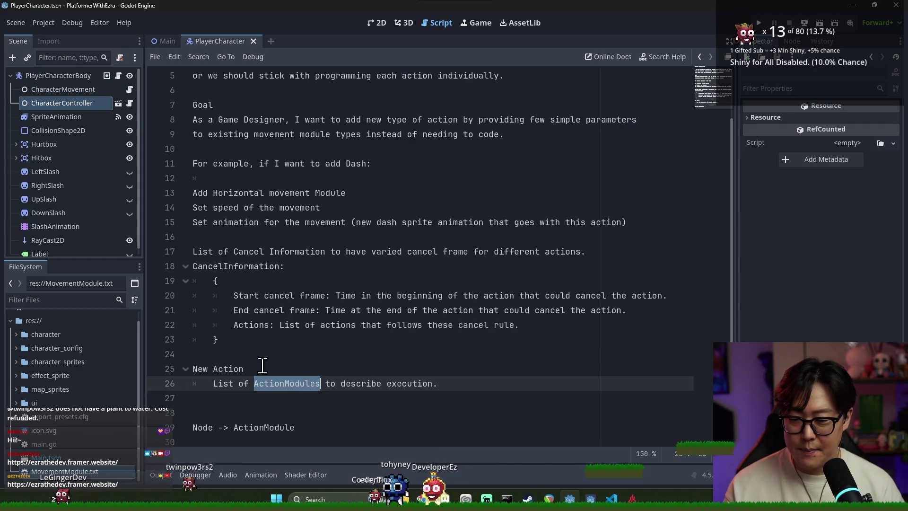
{"action": "key", "text": "Up"}
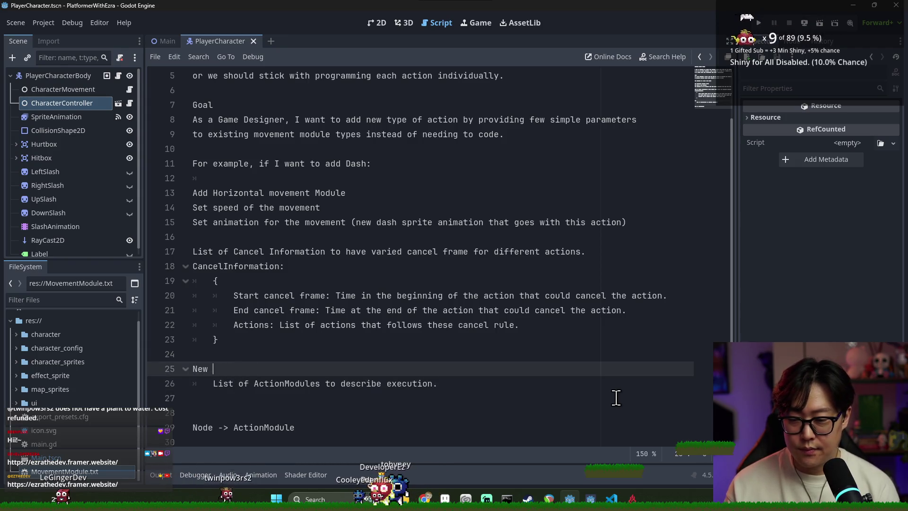
{"action": "type", "text": "ionMd"}
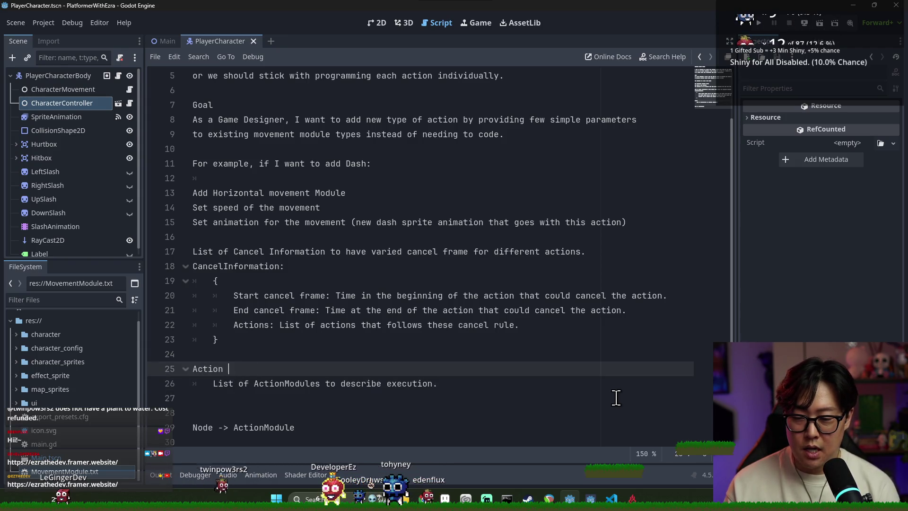
{"action": "key", "text": "BackSpace"}
{"action": "type", "text": "odule"}
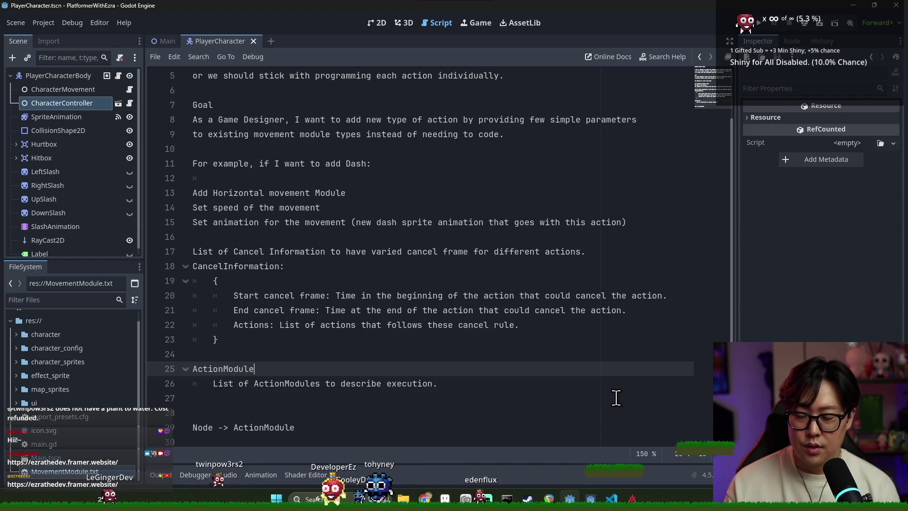
{"action": "type", "text": ":"}
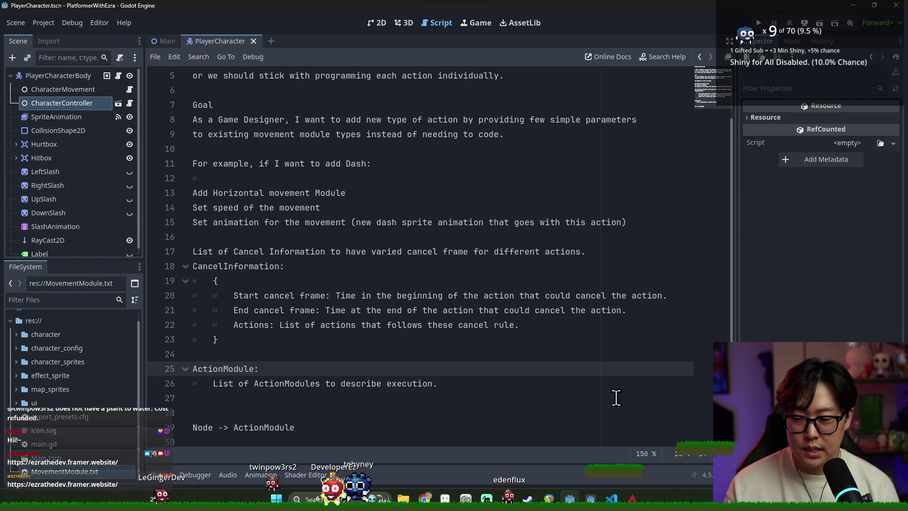
{"action": "key", "text": "Return"}
{"action": "key", "text": "Return"}
{"action": "key", "text": "BackSpace"}
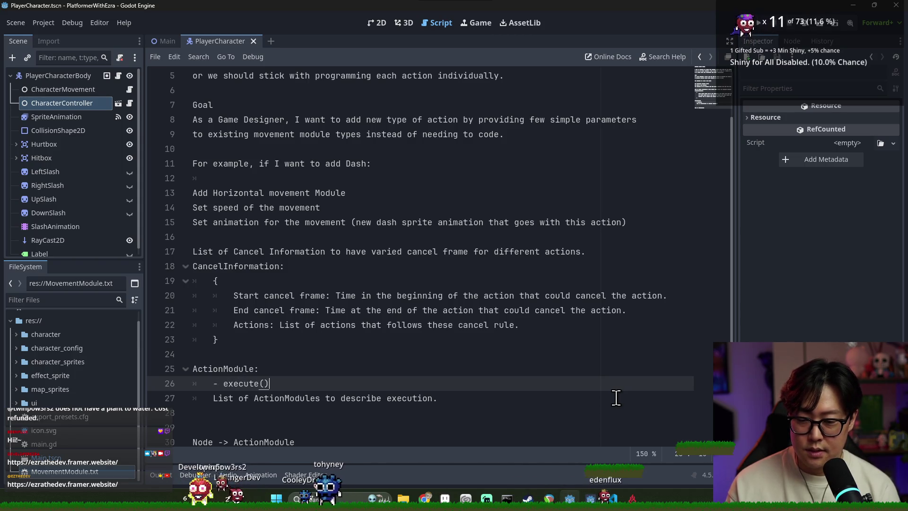
{"action": "key", "text": "Return"}
{"action": "type", "text": "-"}
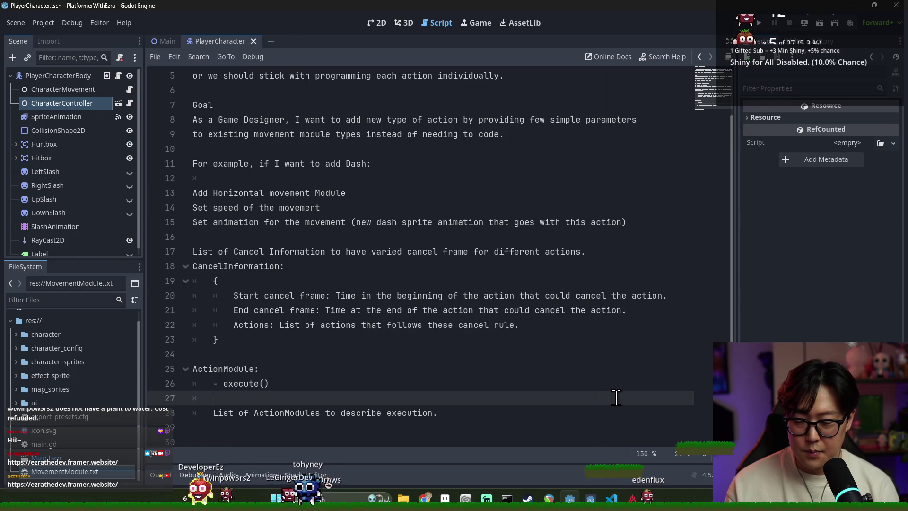
{"action": "key", "text": "BackSpace"}
{"action": "key", "text": "BackSpace"}
{"action": "key", "text": "BackSpace"}
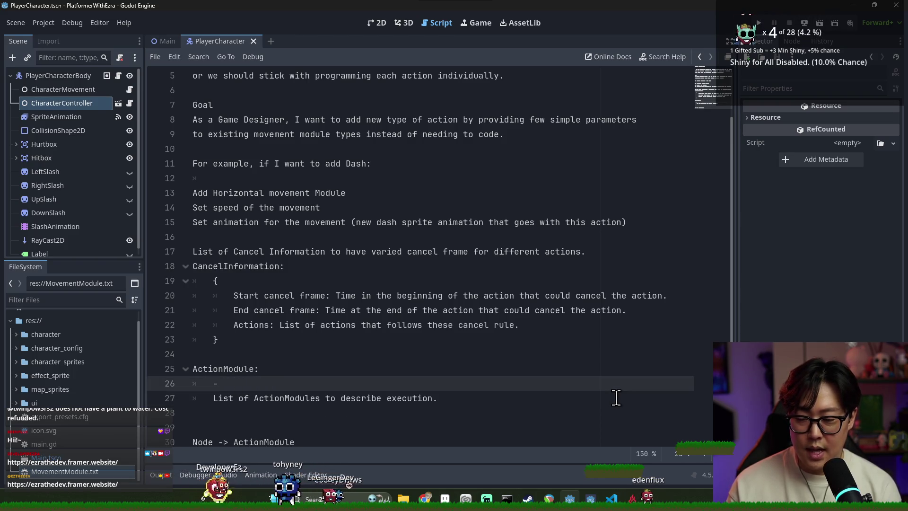
- Finish typing the children-update (delta) signature and review the pre/post_children_update entries
{"action": "type", "text": "update(detla:"}
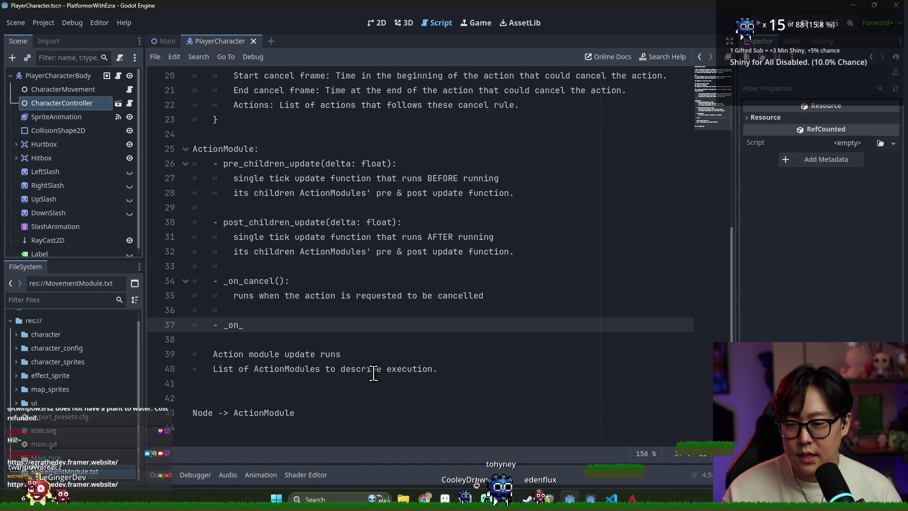
{"action": "scroll", "coordinate": [372, 357], "scroll_direction": "up", "scroll_amount": 2}
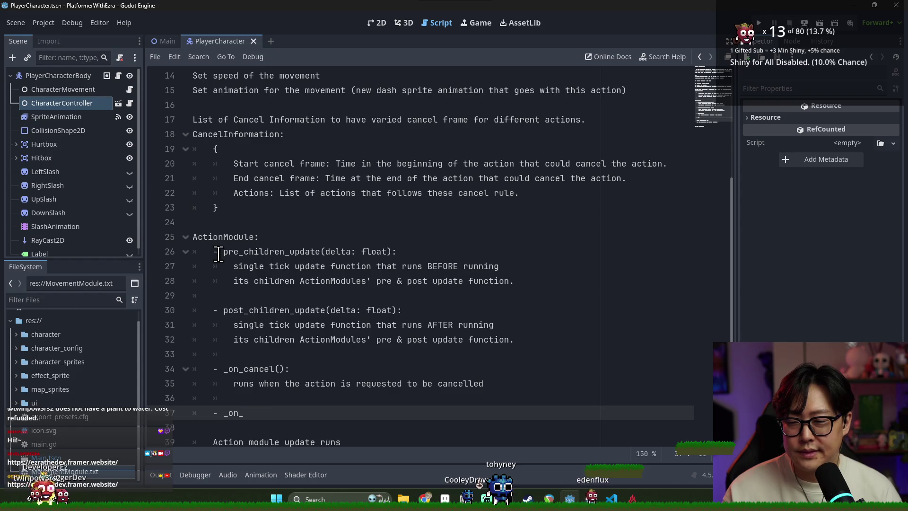
{"action": "left_click_drag", "start_coordinate": [219, 251], "coordinate": [356, 266]}
{"action": "left_click_drag", "start_coordinate": [215, 309], "coordinate": [405, 339]}
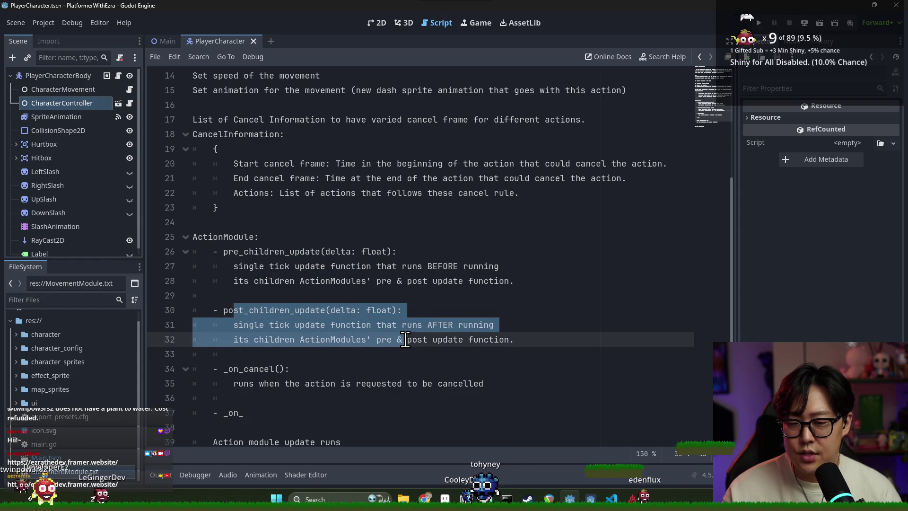
{"action": "left_click", "coordinate": [320, 346]}
{"action": "double_click", "coordinate": [274, 309]}
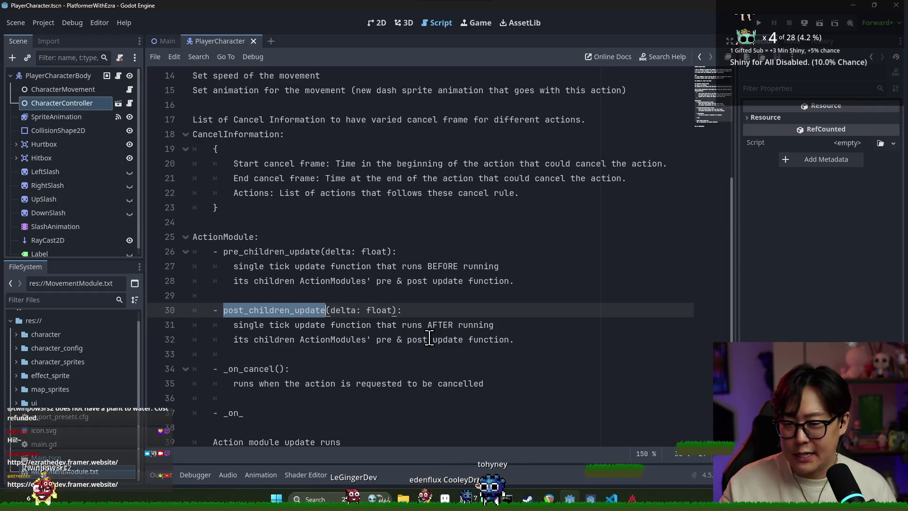
{"action": "scroll", "coordinate": [378, 339], "scroll_direction": "down", "scroll_amount": 2}
{"action": "left_click", "coordinate": [290, 326]}
{"action": "scroll", "coordinate": [387, 356], "scroll_direction": "up", "scroll_amount": 4}
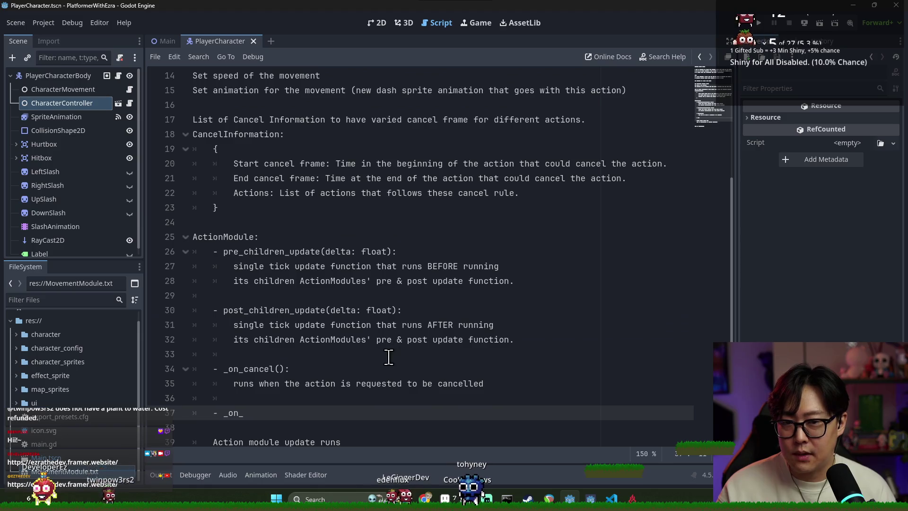
{"action": "scroll", "coordinate": [374, 355], "scroll_direction": "down", "scroll_amount": 5}
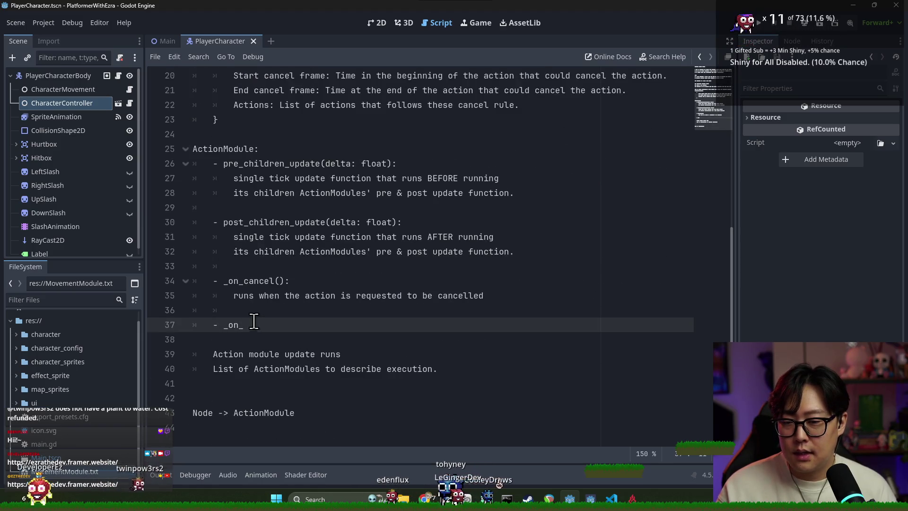
{"action": "left_click_drag", "start_coordinate": [253, 320], "coordinate": [254, 313]}
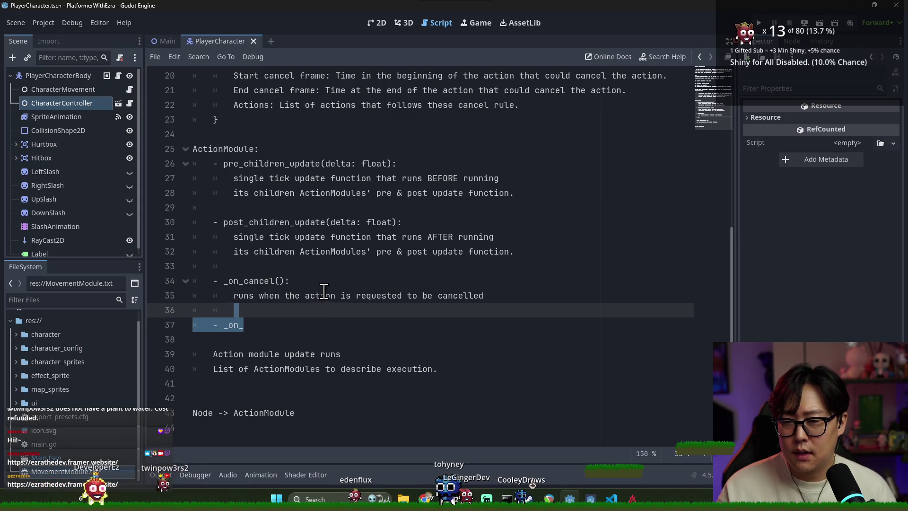
- Delete the unfinished '- _on_' line from the ActionModule list
{"action": "triple_click", "coordinate": [284, 164]}
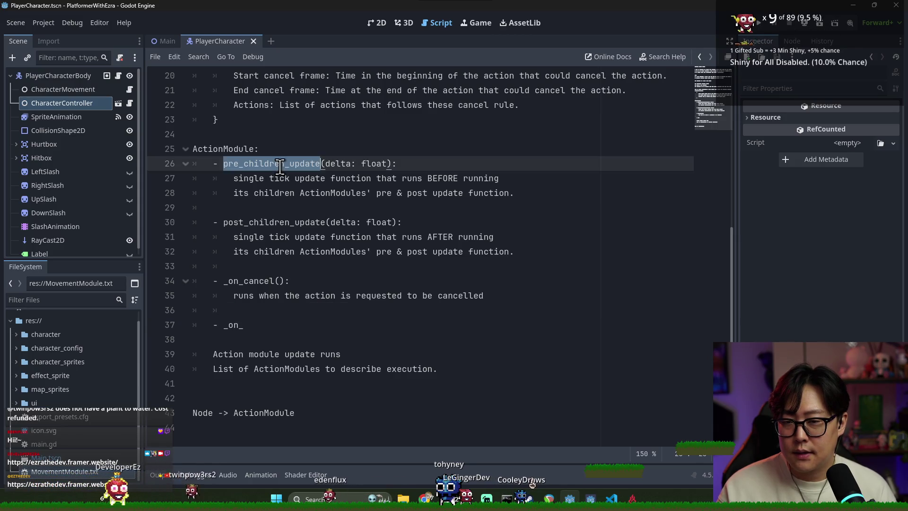
{"action": "left_click", "coordinate": [254, 318]}
{"action": "key", "text": "shift+Up"}
{"action": "key", "text": "shift+Home"}
{"action": "key", "text": "BackSpace"}
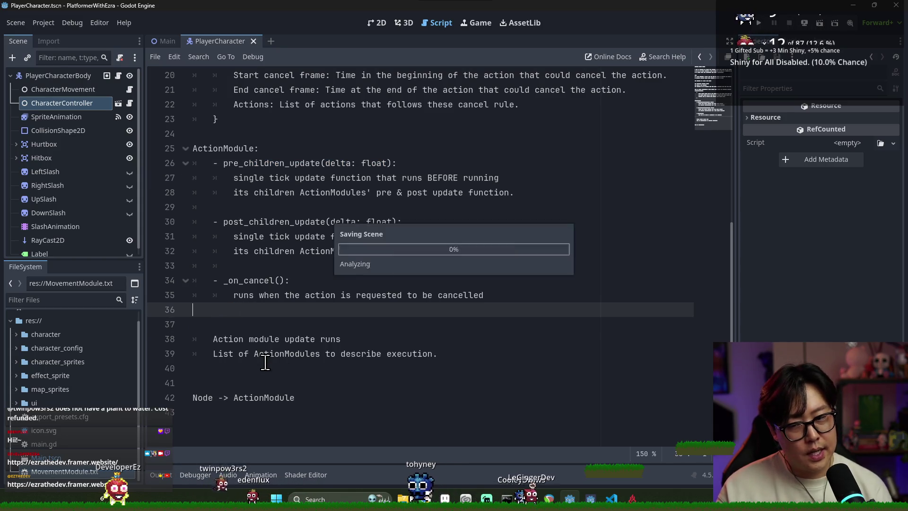
{"action": "mouse_move", "coordinate": [160, 185]}
{"action": "left_mouse_down"}
{"action": "mouse_move", "coordinate": [327, 271]}
{"action": "mouse_move", "coordinate": [349, 320]}
{"action": "left_mouse_up"}
{"action": "left_click", "coordinate": [334, 322]}
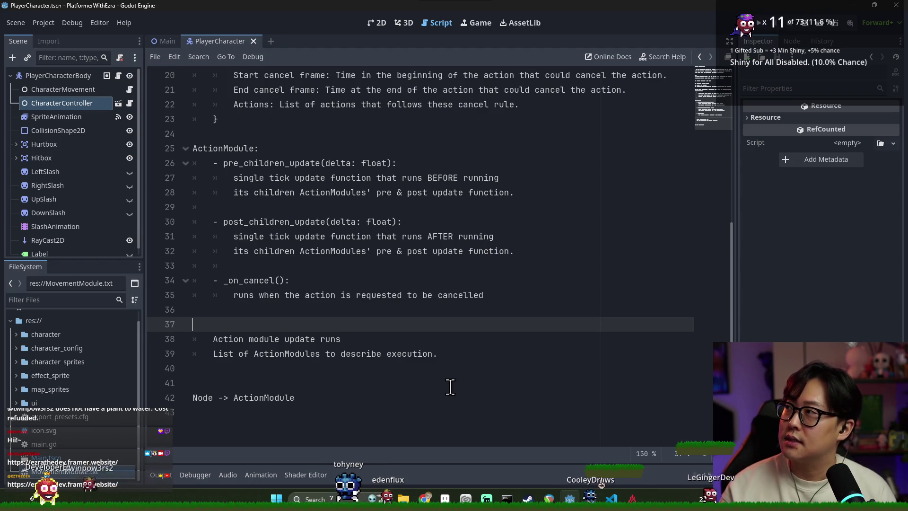
- Start a new line under the 'ActionModule:' heading, above pre_children_update, for an update bullet
{"action": "left_click", "coordinate": [284, 163]}
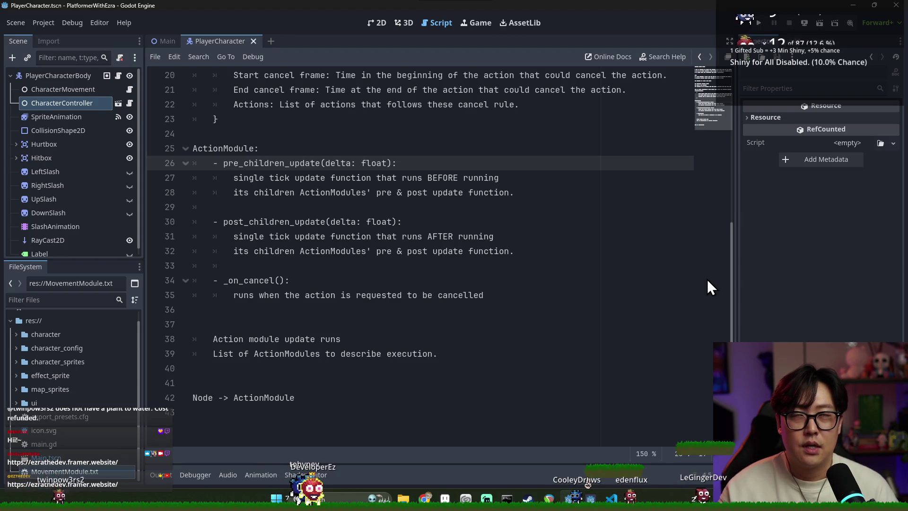
{"action": "left_click_drag", "start_coordinate": [234, 162], "coordinate": [310, 251]}
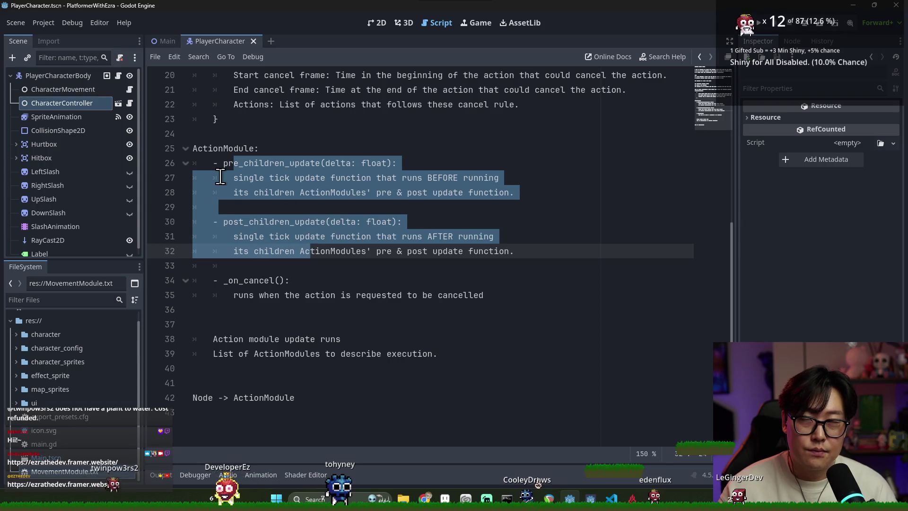
{"action": "left_click", "coordinate": [235, 177]}
{"action": "triple_click", "coordinate": [288, 178]}
{"action": "left_click", "coordinate": [250, 158]}
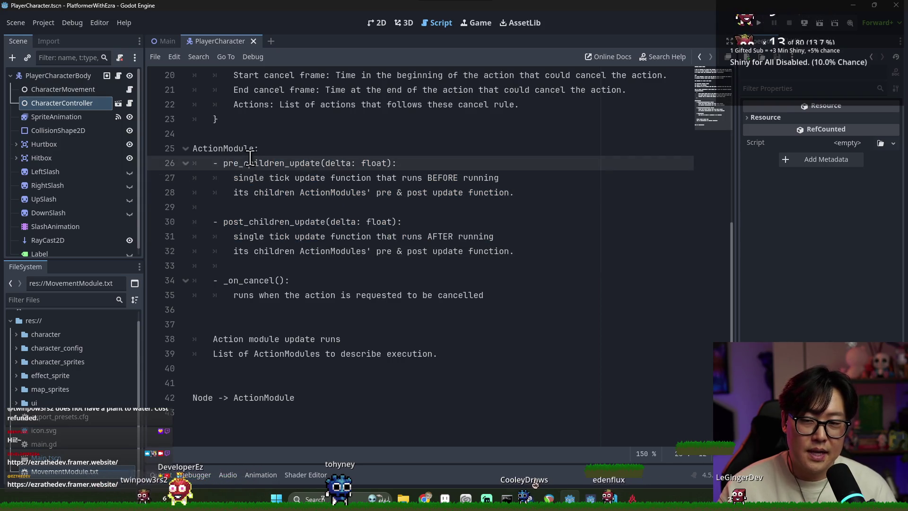
{"action": "left_click_drag", "start_coordinate": [259, 163], "coordinate": [274, 178]}
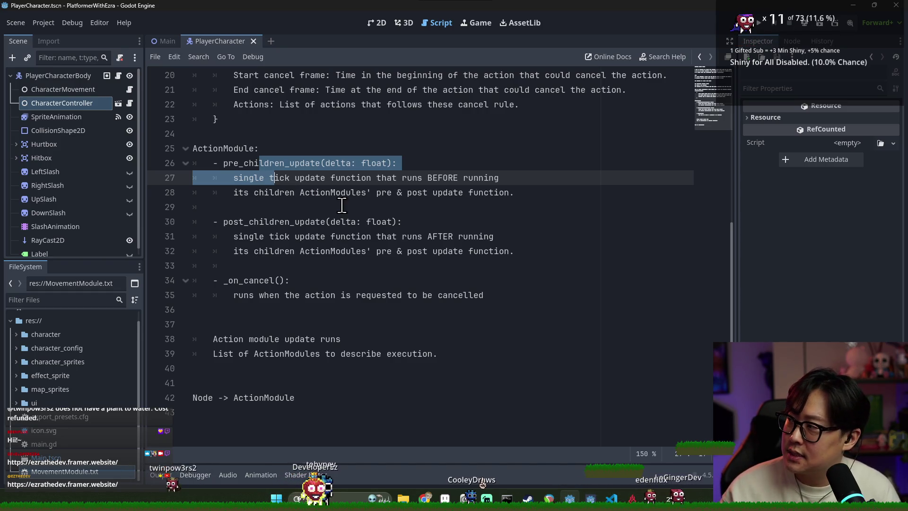
{"action": "left_click", "coordinate": [297, 148]}
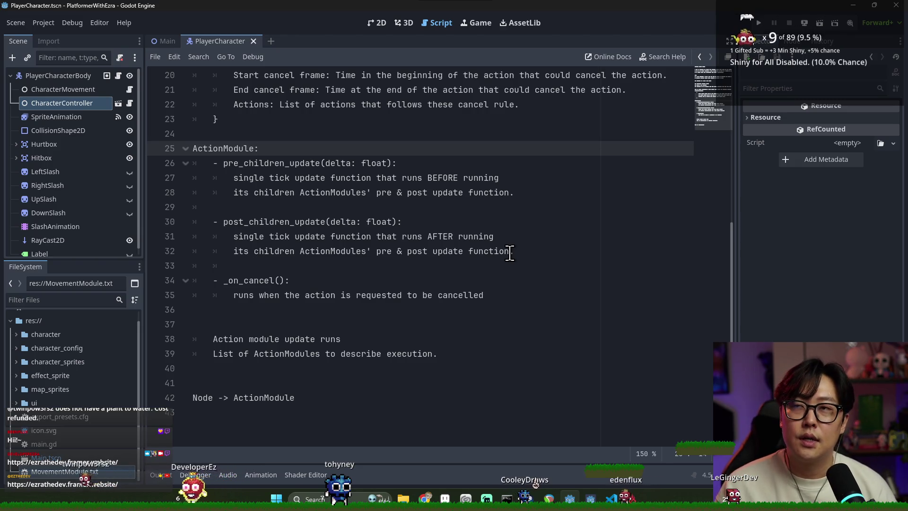
{"action": "key", "text": "Return"}
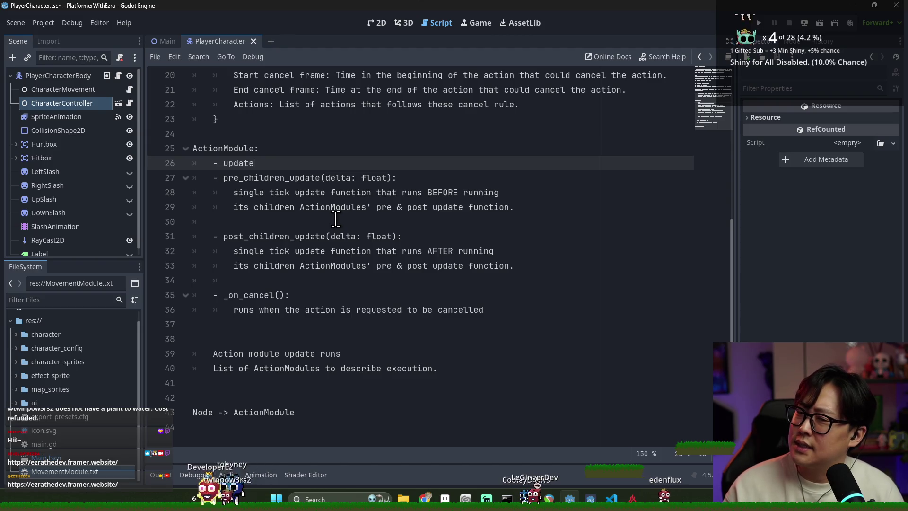
- Remove the draft update bullet and make pre_children_update return '-> UpdateResult'
{"action": "key", "text": "BackSpace"}
{"action": "key", "text": "BackSpace"}
{"action": "key", "text": "BackSpace"}
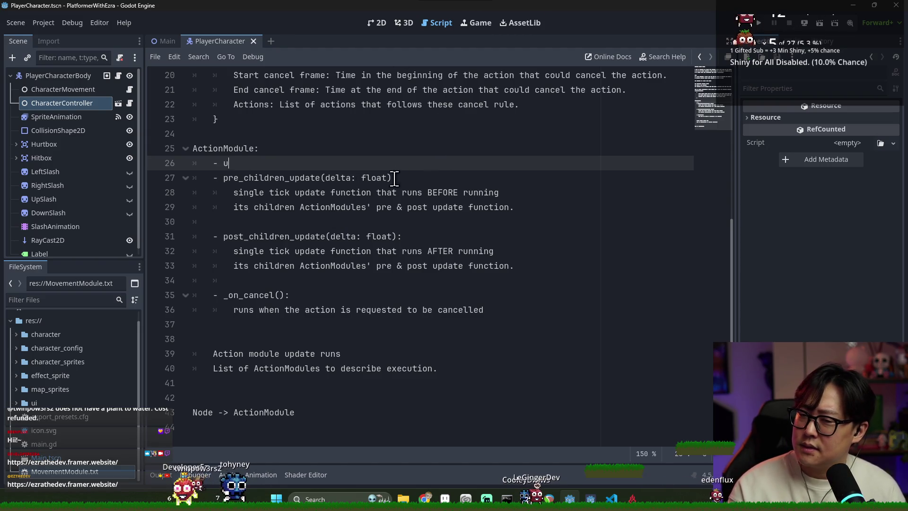
{"action": "left_click", "coordinate": [247, 166]}
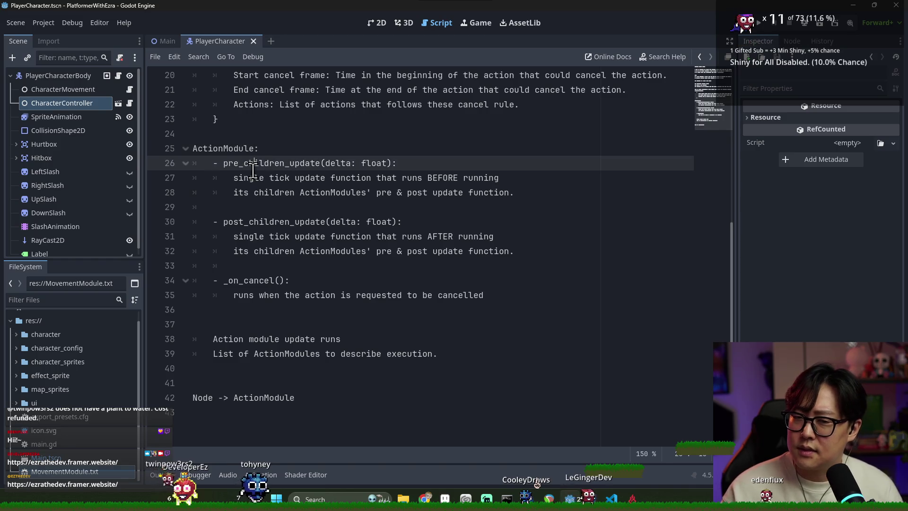
{"action": "double_click", "coordinate": [239, 163]}
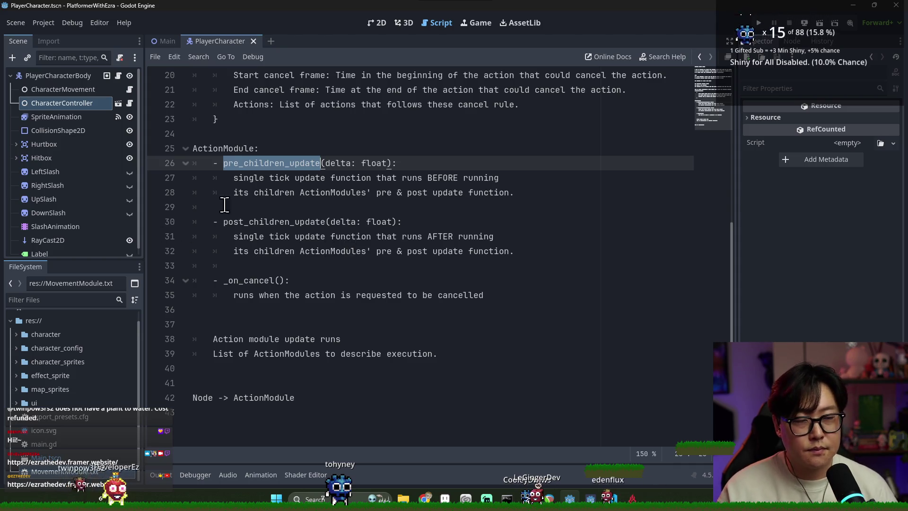
{"action": "left_click", "coordinate": [393, 163]}
{"action": "type", "text": "-> "}
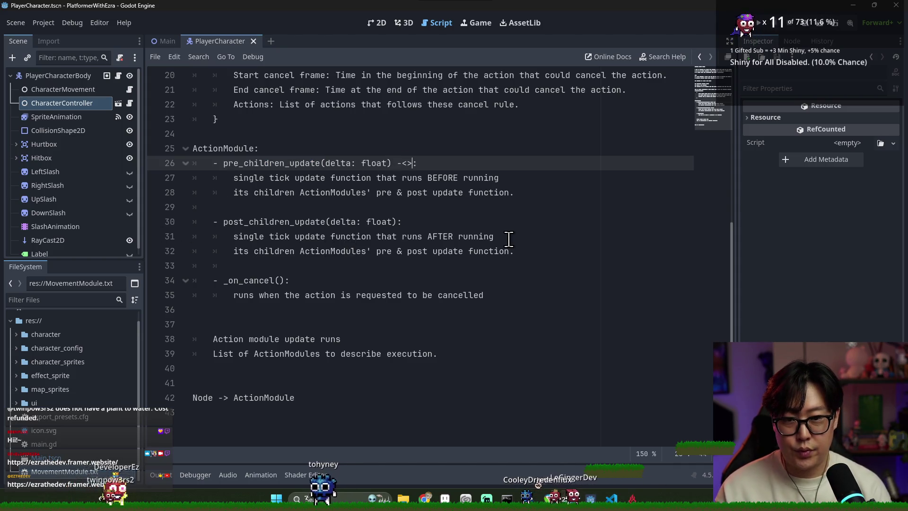
{"action": "type", "text": "Update Result"}
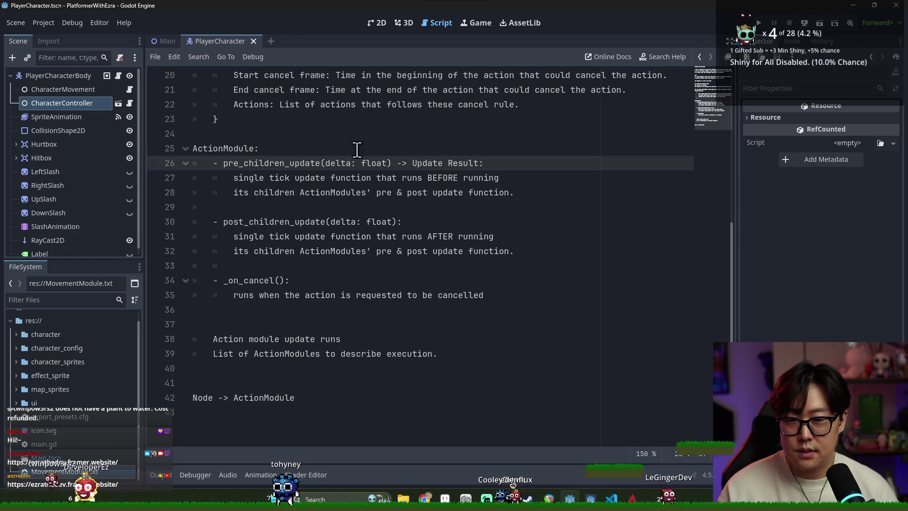
- Delete the word BEFORE from the pre_children_update description
{"action": "double_click", "coordinate": [279, 178]}
{"action": "double_click", "coordinate": [362, 178]}
{"action": "triple_click", "coordinate": [361, 178]}
{"action": "left_click", "coordinate": [423, 177]}
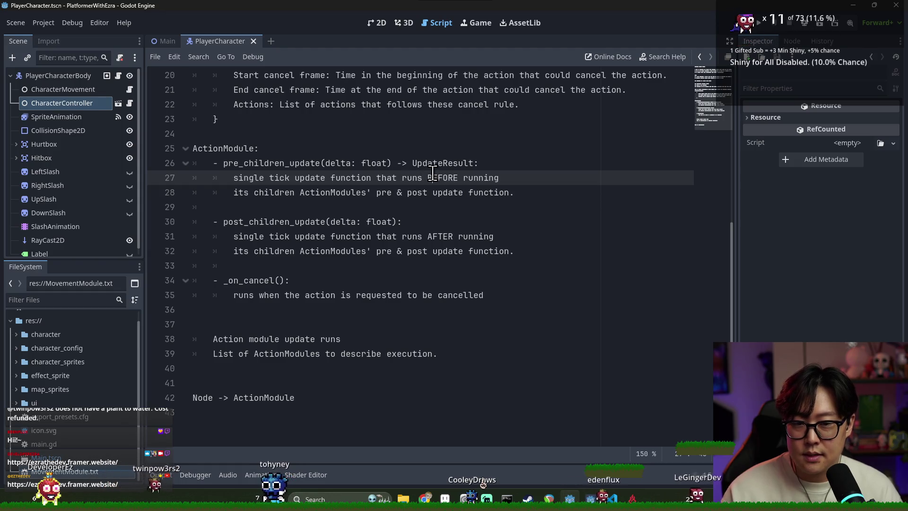
{"action": "double_click", "coordinate": [442, 178]}
{"action": "key", "text": "BackSpace"}
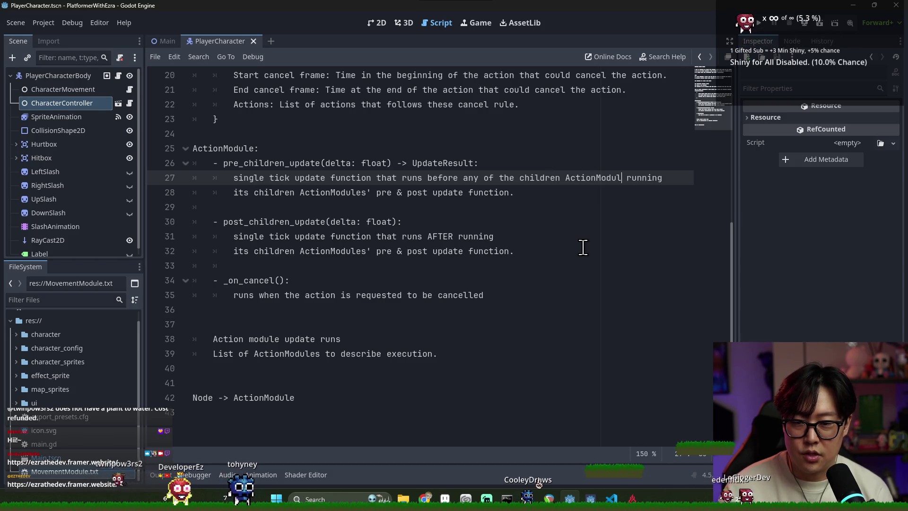
- End the pre_children_update description with 'has ran.' and delete the leftover old text
{"action": "type", "text": "has r"}
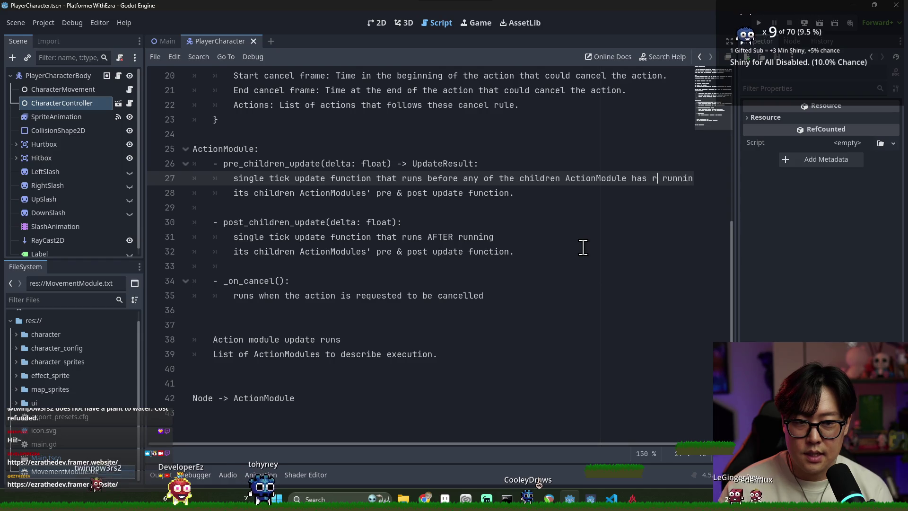
{"action": "left_click_drag", "start_coordinate": [643, 192], "coordinate": [674, 178]}
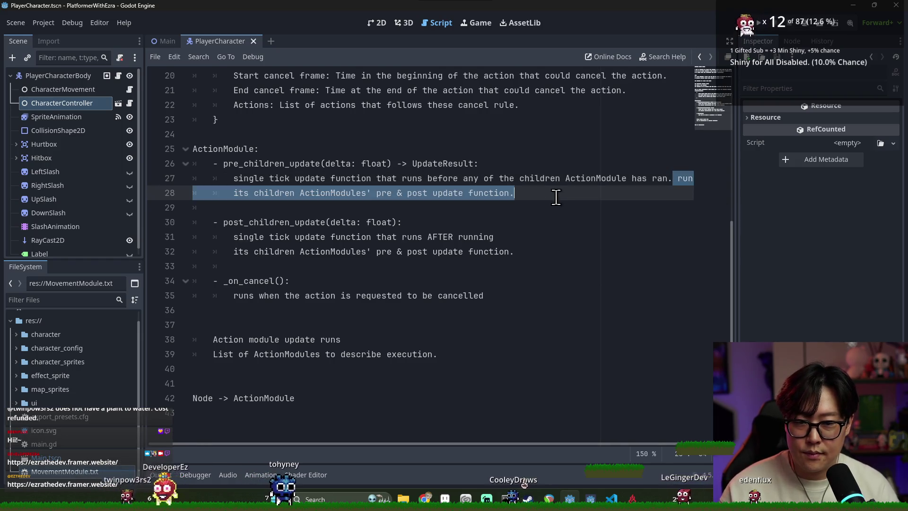
{"action": "key", "text": "BackSpace"}
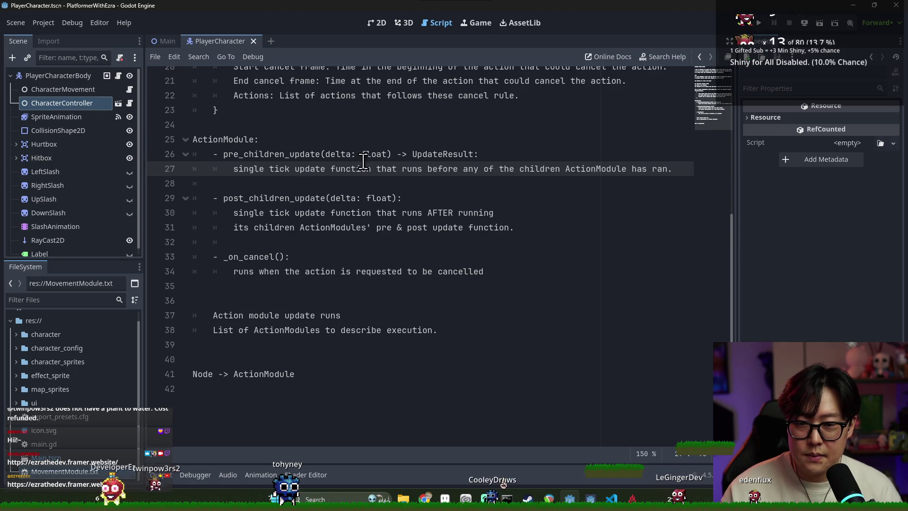
- Add a line: when UpdateResult.FINISHED is returned, children ActionModule will start to run
{"action": "double_click", "coordinate": [407, 169]}
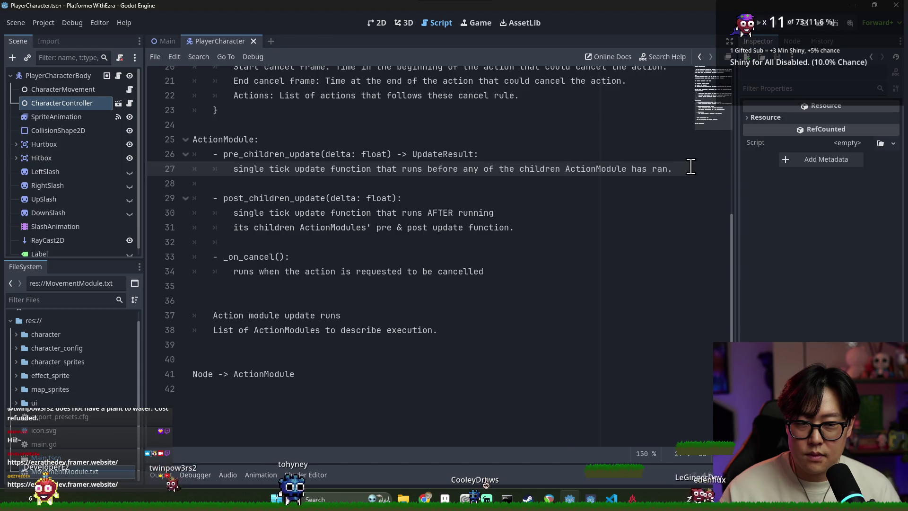
{"action": "key", "text": "Return"}
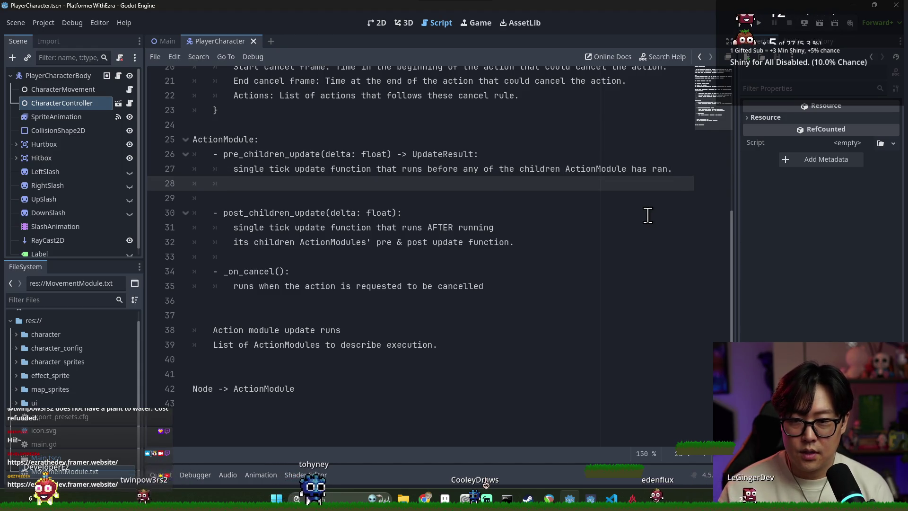
{"action": "type", "text": "n Update"}
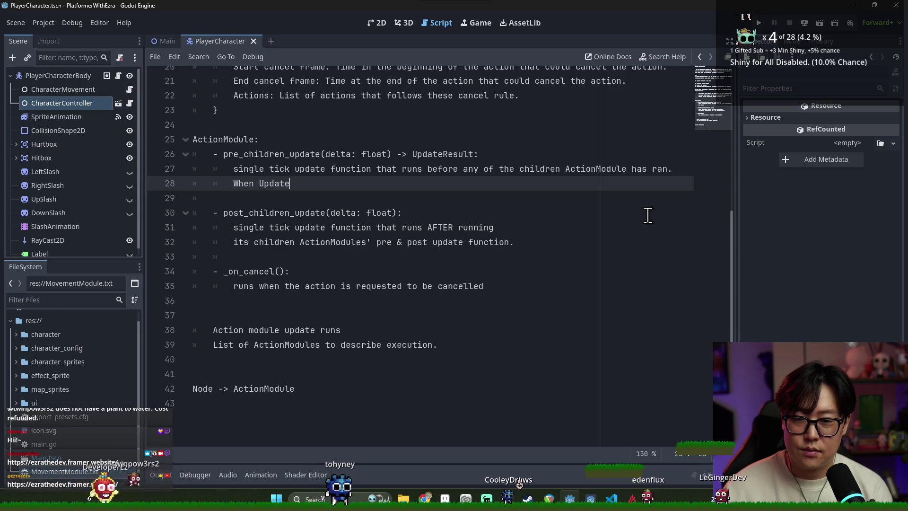
{"action": "type", "text": "FIN"}
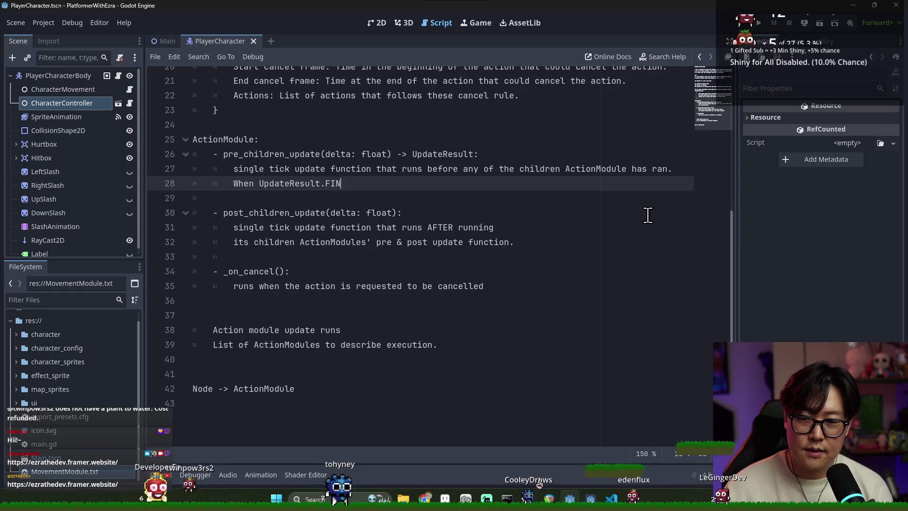
{"action": "type", "text": "d"}
{"action": "key", "text": "BackSpace"}
{"action": "key", "text": "BackSpace"}
{"action": "type", "text": "D, is returned"}
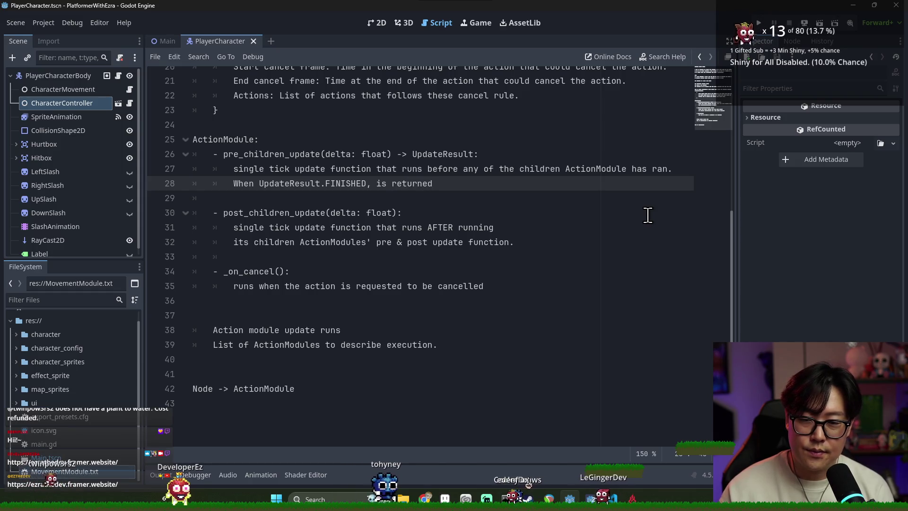
{"action": "key", "text": "BackSpace"}
{"action": "key", "text": "ctrl+BackSpace"}
{"action": "key", "text": "ctrl+BackSpace"}
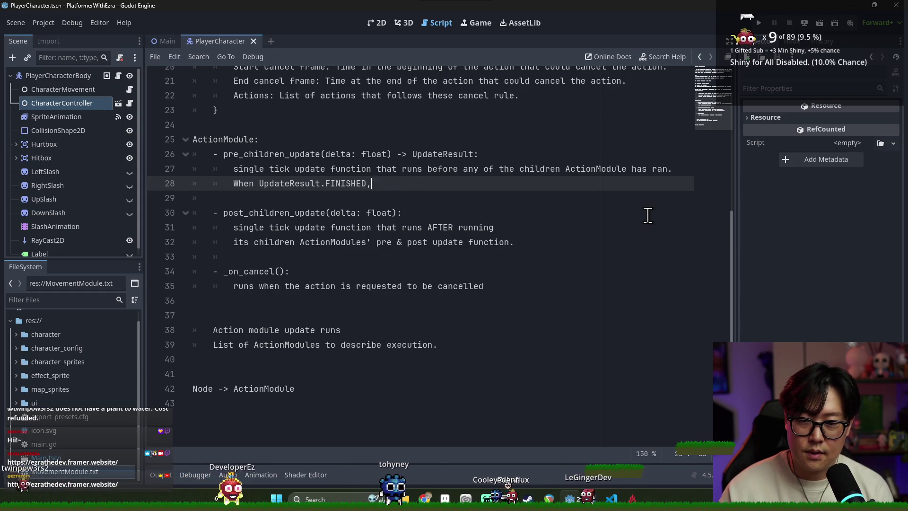
{"action": "type", "text": "D is retrun"}
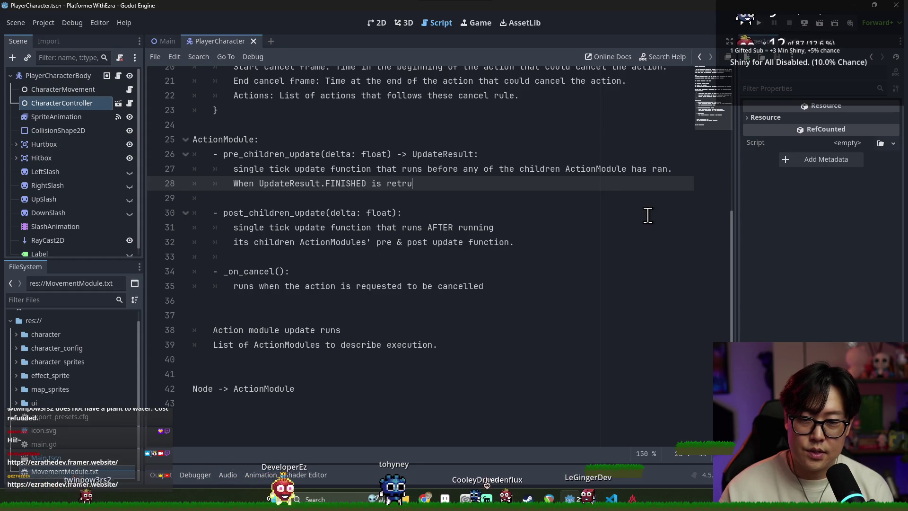
{"action": "key", "text": "BackSpace"}
{"action": "key", "text": "BackSpace"}
{"action": "key", "text": "BackSpace"}
{"action": "type", "text": "urned,"}
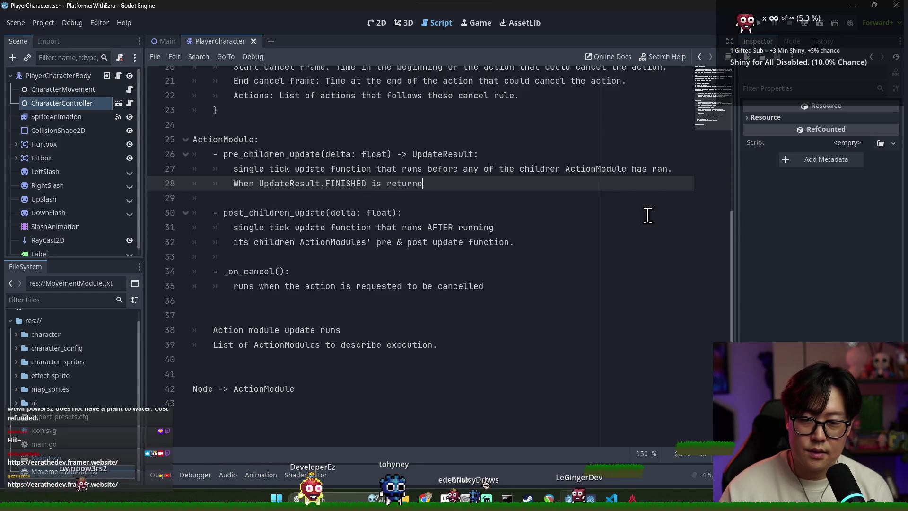
{"action": "type", "text": " c"}
{"action": "type", "text": "ren ActionM"}
{"action": "type", "text": "dul"}
{"action": "type", "text": "dule will"}
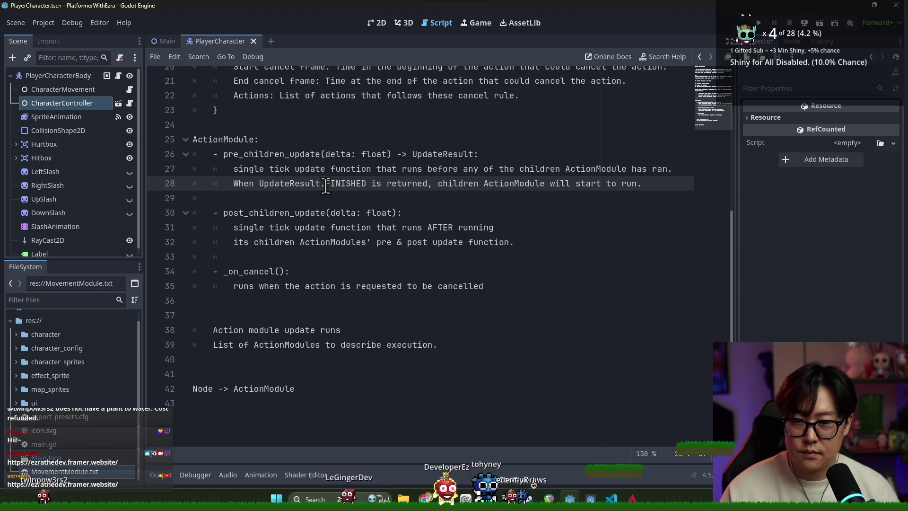
{"action": "key", "text": "Up"}
{"action": "key", "text": "Up"}
{"action": "left_click", "coordinate": [646, 187]}
{"action": "left_click", "coordinate": [310, 211]}
- Copy the two pre-update description lines over the post_children_update description
{"action": "left_click", "coordinate": [237, 168]}
{"action": "mouse_move", "coordinate": [234, 169]}
{"action": "left_mouse_down"}
{"action": "mouse_move", "coordinate": [655, 169]}
{"action": "mouse_move", "coordinate": [649, 186]}
{"action": "left_mouse_up"}
{"action": "key", "text": "ctrl+c"}
{"action": "left_click", "coordinate": [528, 243]}
{"action": "left_click", "coordinate": [233, 227], "text": "shift"}
{"action": "key", "text": "ctrl+v"}
- Change 'before' to AFTER in the post-update line and BEFORE in the pre-update line
{"action": "left_click", "coordinate": [313, 229]}
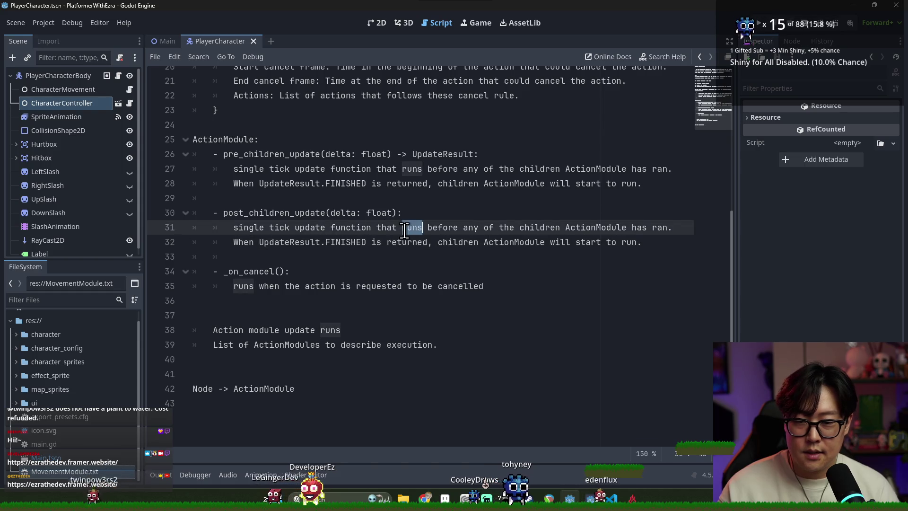
{"action": "double_click", "coordinate": [440, 228]}
{"action": "type", "text": "AfTER"}
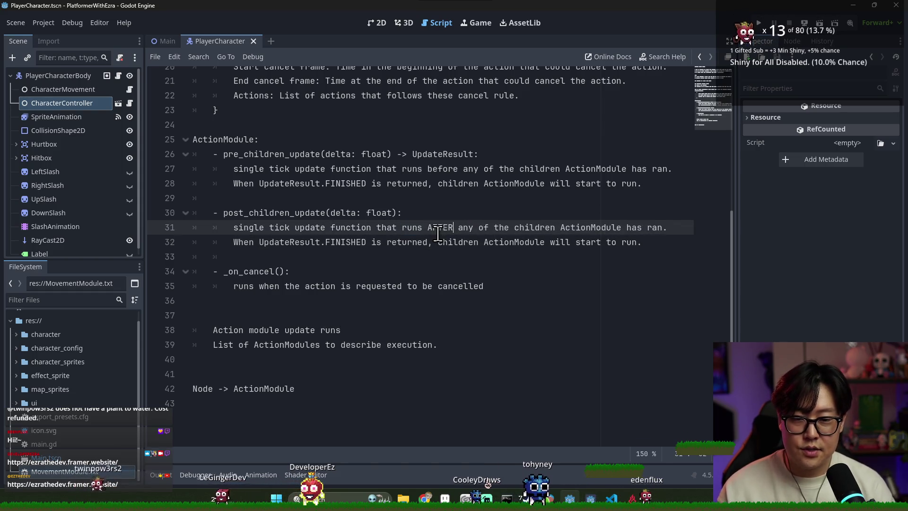
{"action": "double_click", "coordinate": [435, 169]}
{"action": "type", "text": "BEFORE"}
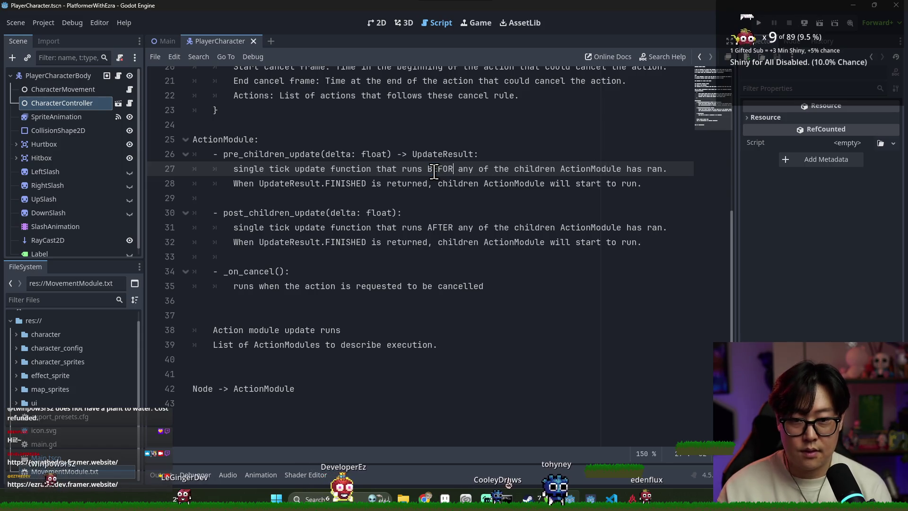
- Reword line 31 to run after all children have returned UpdateResult.FINISHED
{"action": "double_click", "coordinate": [467, 228]}
{"action": "type", "text": "all"}
{"action": "left_click", "coordinate": [510, 228], "text": "shift"}
{"action": "key", "text": "BackSpace"}
{"action": "double_click", "coordinate": [617, 227]}
{"action": "key", "text": "BackSpace"}
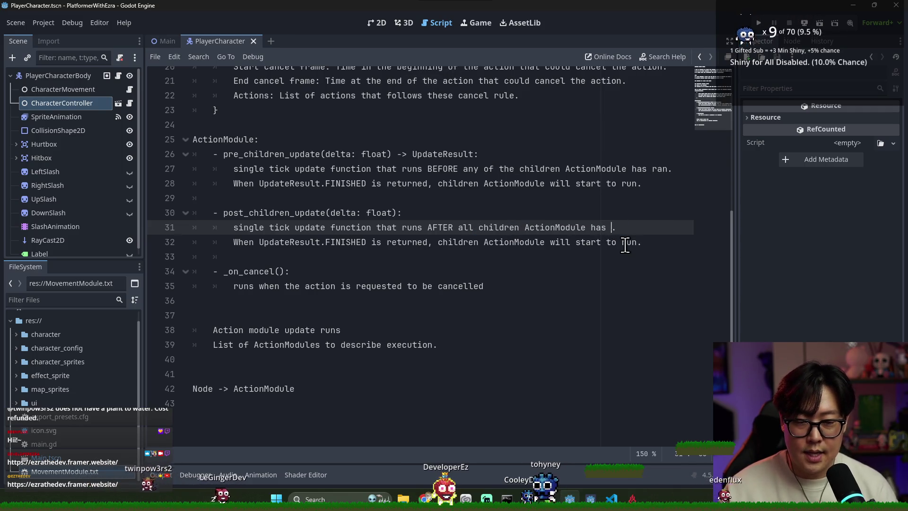
{"action": "type", "text": "urned Update"}
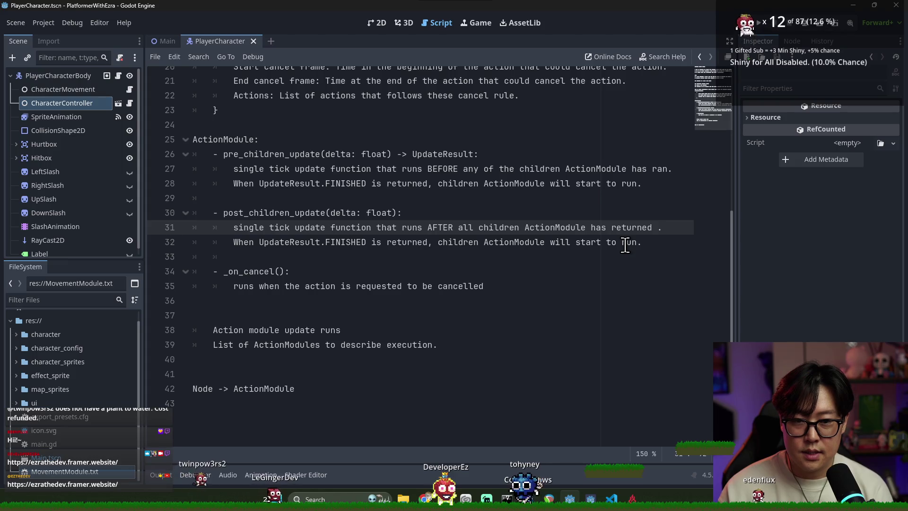
{"action": "type", "text": "Result.FINISHED."}
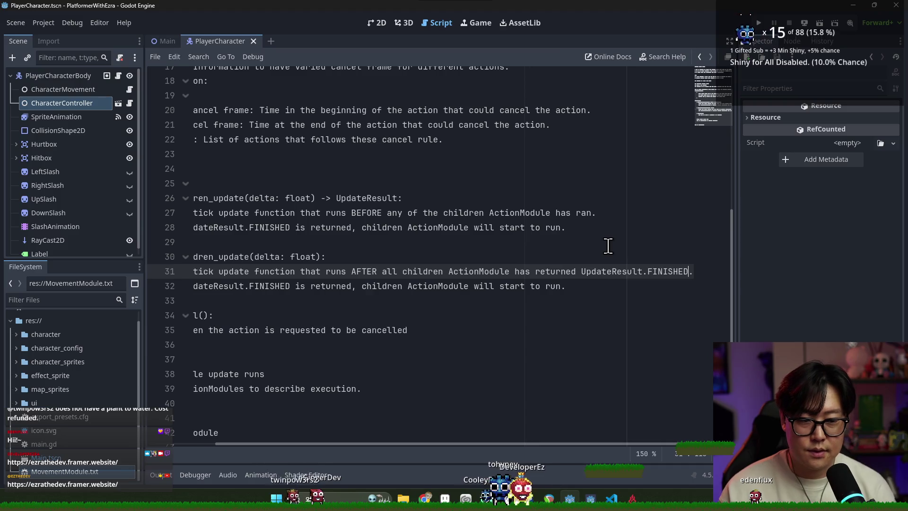
{"action": "scroll", "coordinate": [511, 286], "scroll_direction": "down", "scroll_amount": 1}
{"action": "left_click_drag", "start_coordinate": [438, 442], "coordinate": [395, 443]}
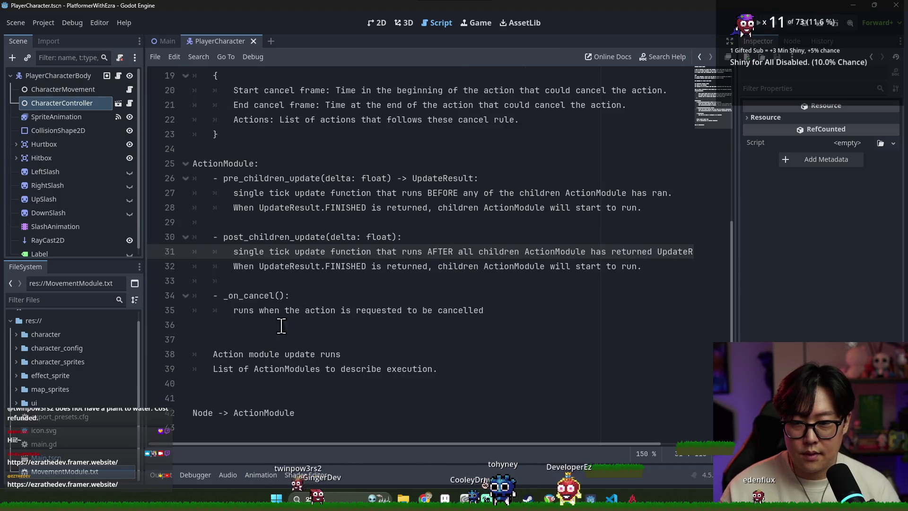
- Rewrite line 32's ending so returning FINISHED stops the current ActionModule
{"action": "double_click", "coordinate": [284, 267]}
{"action": "triple_click", "coordinate": [260, 274]}
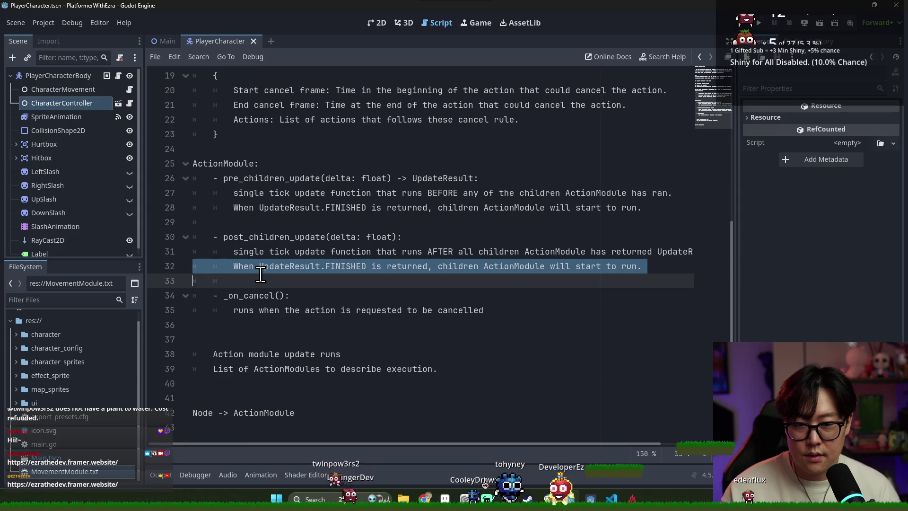
{"action": "left_click", "coordinate": [435, 251]}
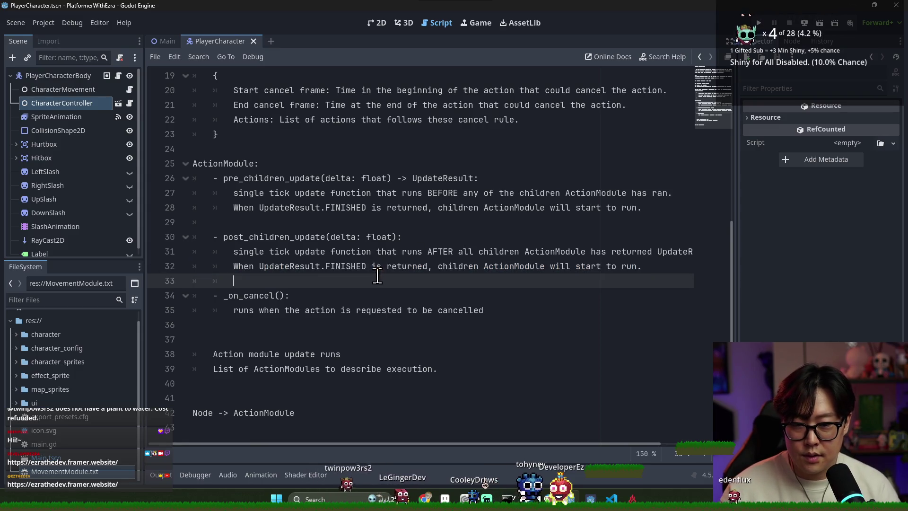
{"action": "double_click", "coordinate": [424, 266]}
{"action": "double_click", "coordinate": [457, 266]}
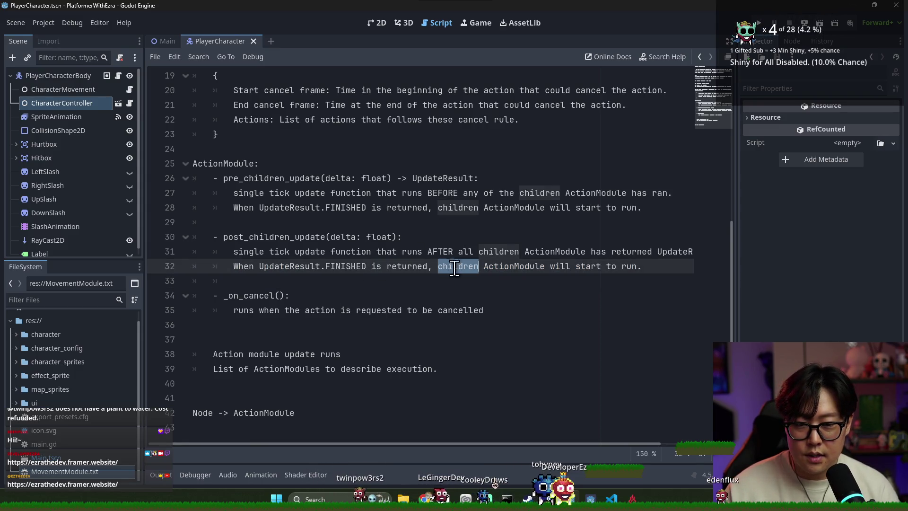
{"action": "left_click", "coordinate": [638, 268], "text": "shift"}
{"action": "key", "text": "BackSpace"}
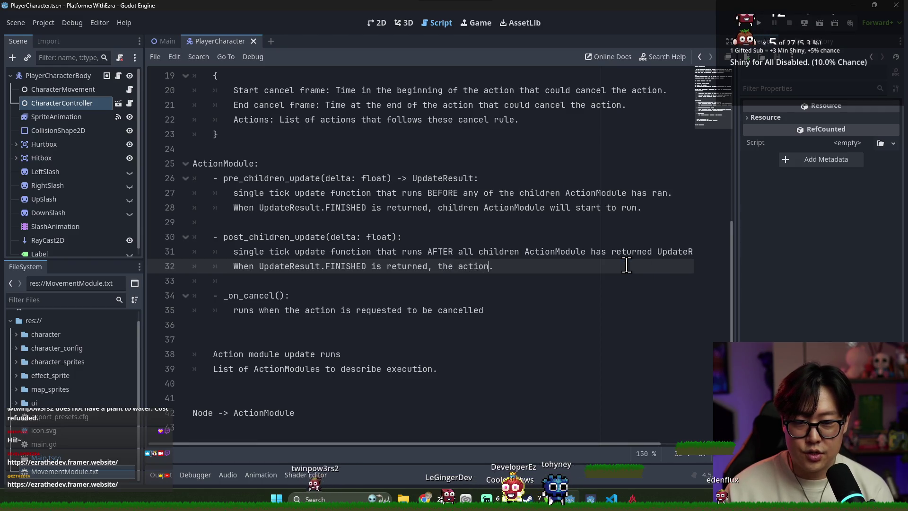
{"action": "type", "text": "tion"}
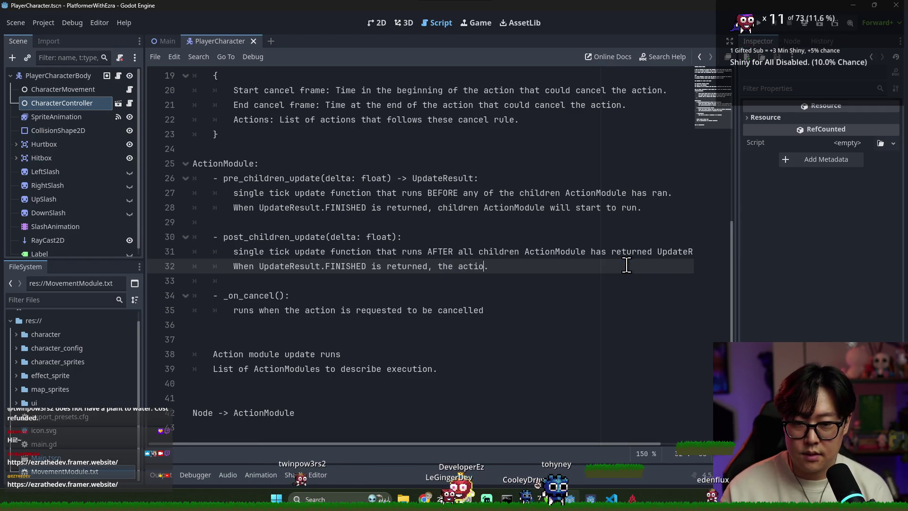
{"action": "key", "text": "BackSpace"}
{"action": "key", "text": "BackSpace"}
{"action": "key", "text": "BackSpace"}
{"action": "type", "text": "current"}
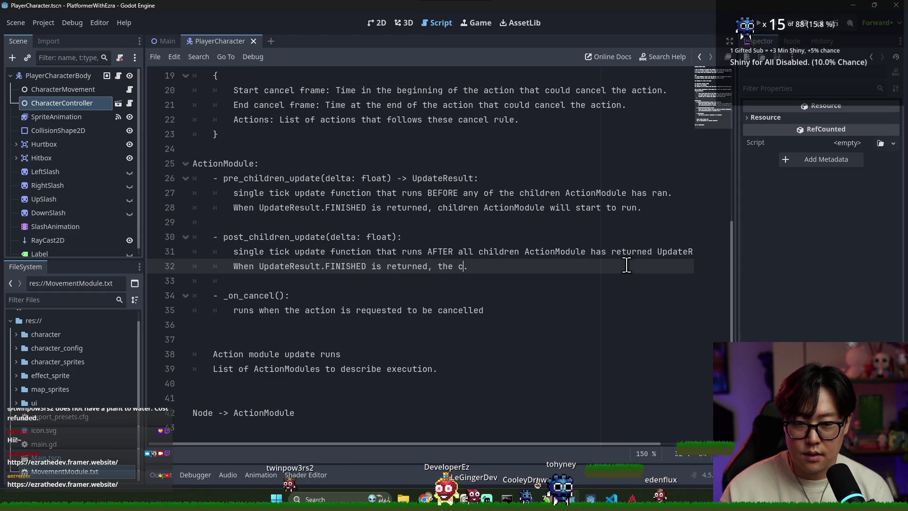
{"action": "type", "text": " actionModule stops running"}
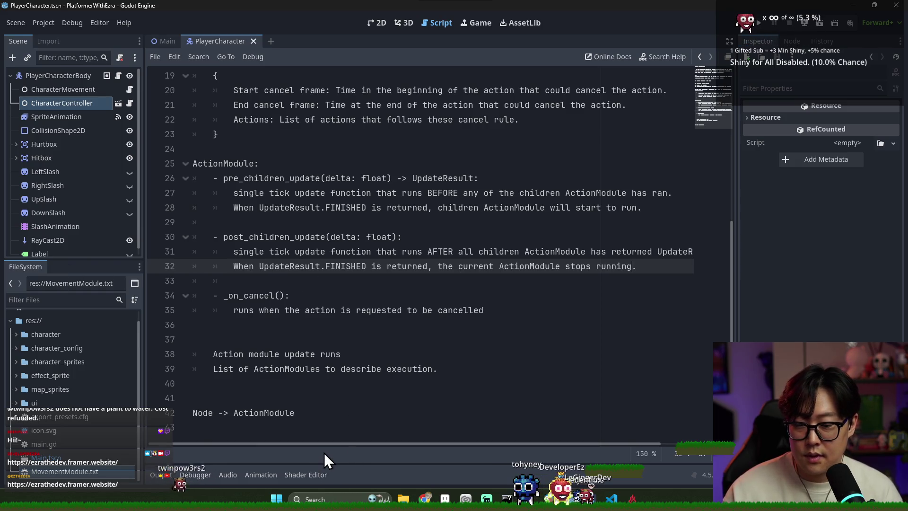
{"action": "left_click", "coordinate": [252, 220]}
{"action": "left_click", "coordinate": [219, 290]}
{"action": "left_click", "coordinate": [275, 310]}
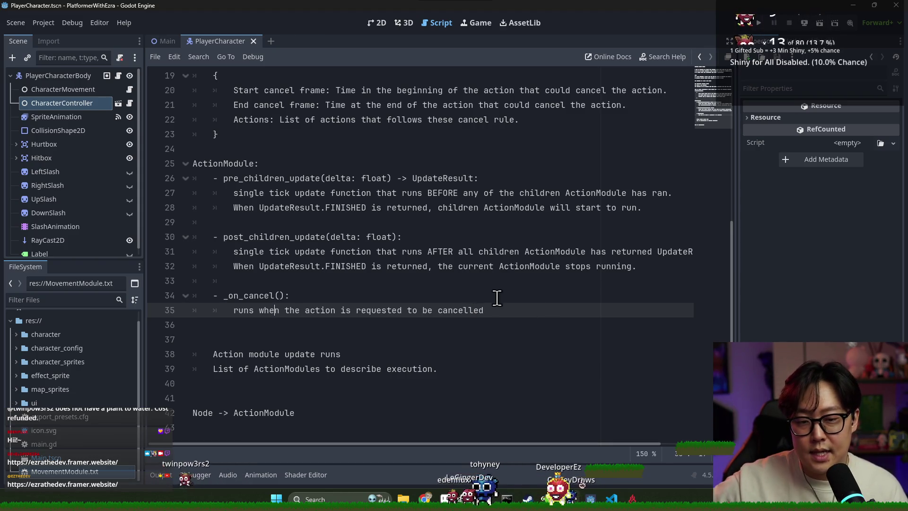
- Remove the empty line 33 and save the design notes
{"action": "left_click", "coordinate": [283, 163]}
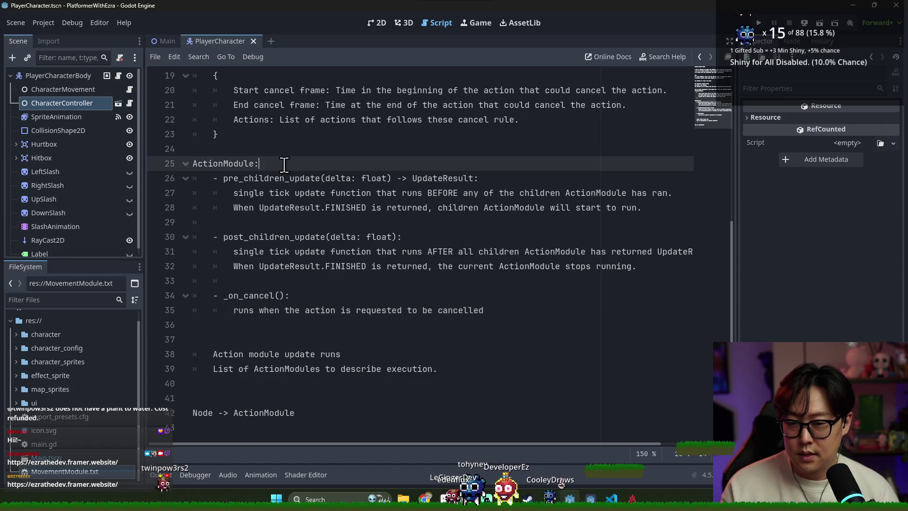
{"action": "left_click", "coordinate": [234, 308]}
{"action": "left_click", "coordinate": [229, 296]}
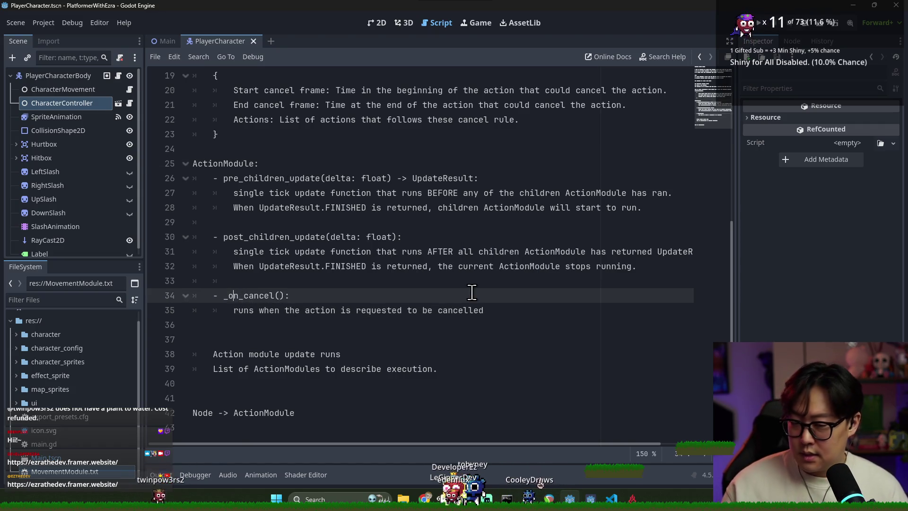
{"action": "left_click", "coordinate": [250, 192]}
{"action": "left_click", "coordinate": [301, 169]}
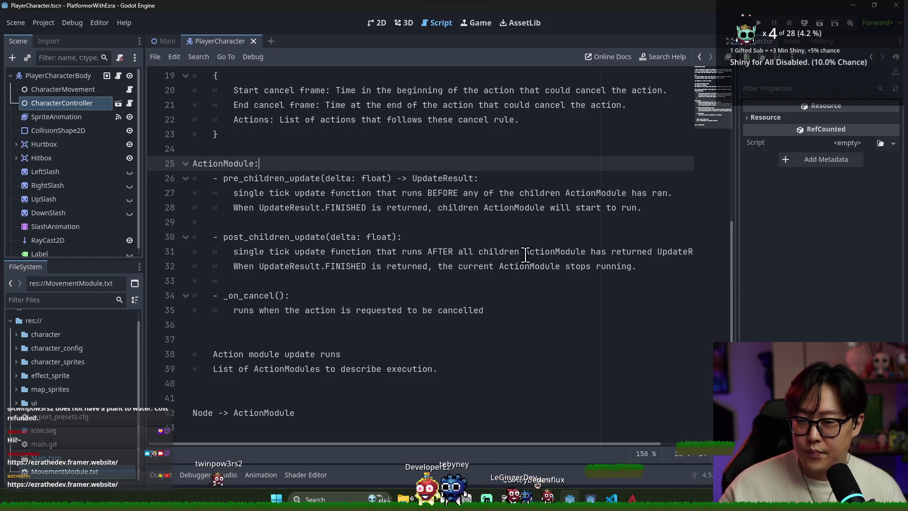
{"action": "left_click", "coordinate": [241, 281]}
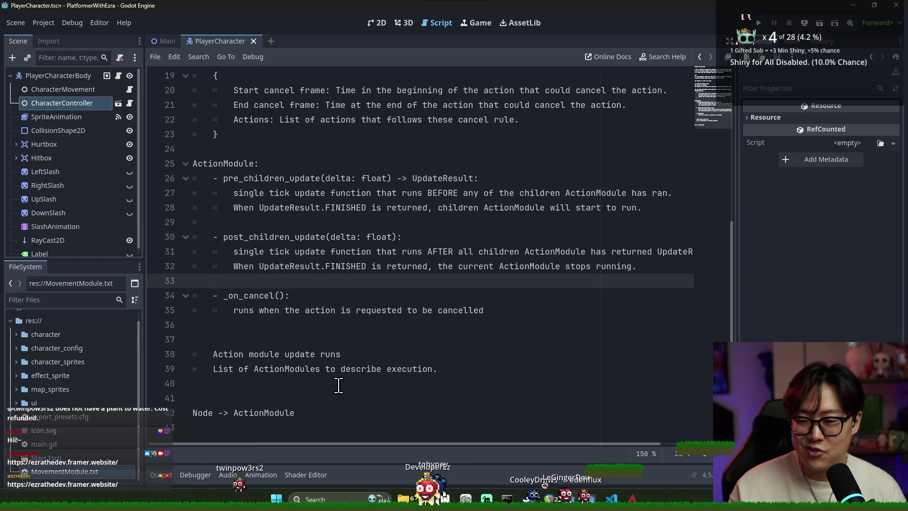
{"action": "key", "text": "BackSpace"}
{"action": "key", "text": "ctrl+s"}
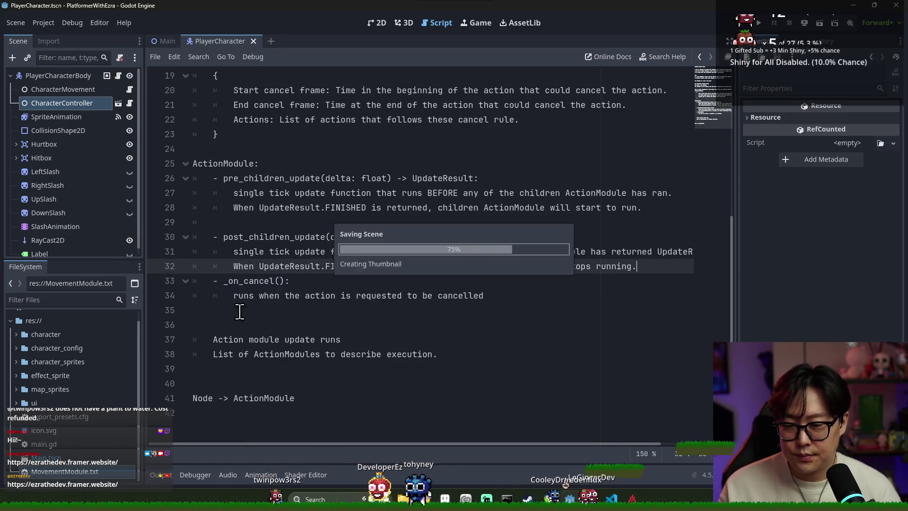
- Add blank lines before the _on_cancel entry and under the ActionModule heading
{"action": "scroll", "coordinate": [267, 312], "scroll_direction": "up", "scroll_amount": 2}
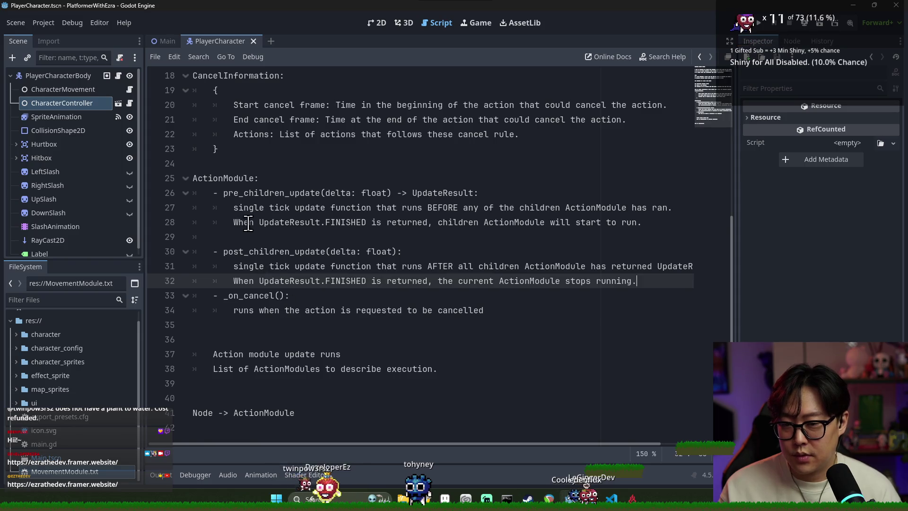
{"action": "triple_click", "coordinate": [266, 298]}
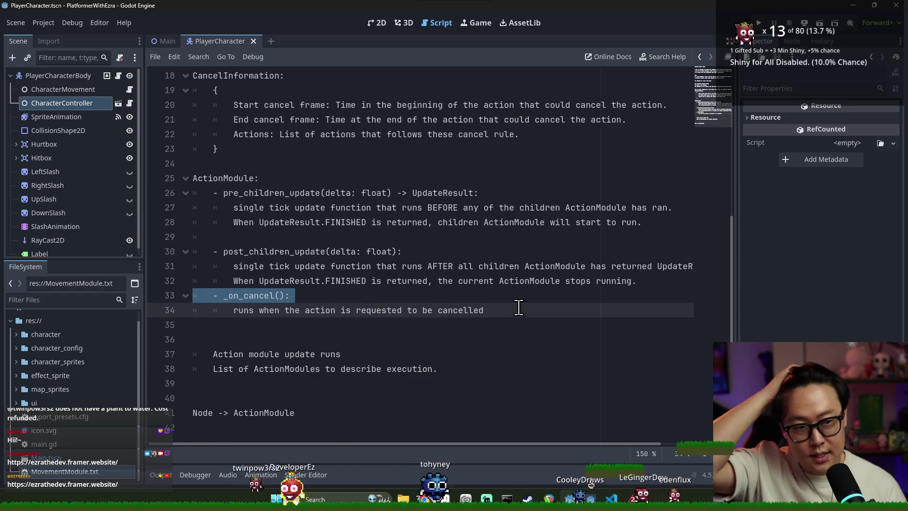
{"action": "scroll", "coordinate": [518, 308], "scroll_direction": "up", "scroll_amount": 3}
{"action": "scroll", "coordinate": [497, 319], "scroll_direction": "down", "scroll_amount": 3}
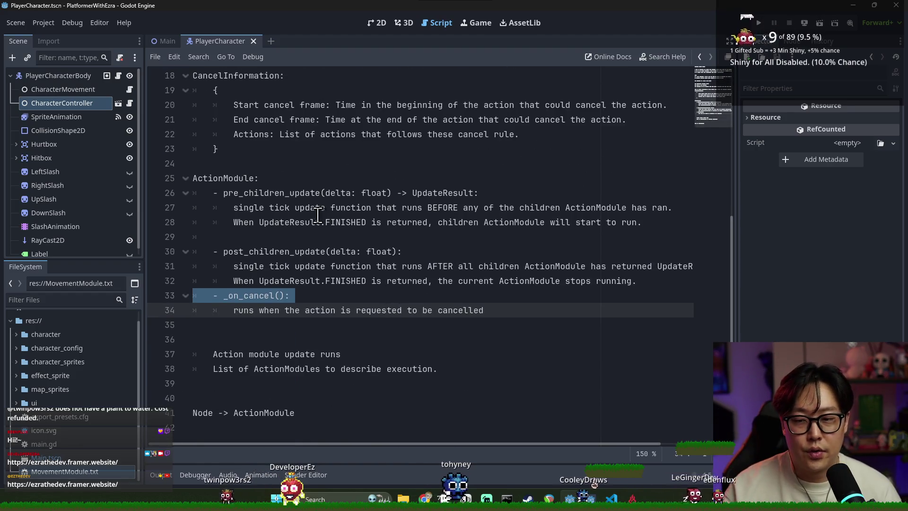
{"action": "scroll", "coordinate": [308, 227], "scroll_direction": "up", "scroll_amount": 1}
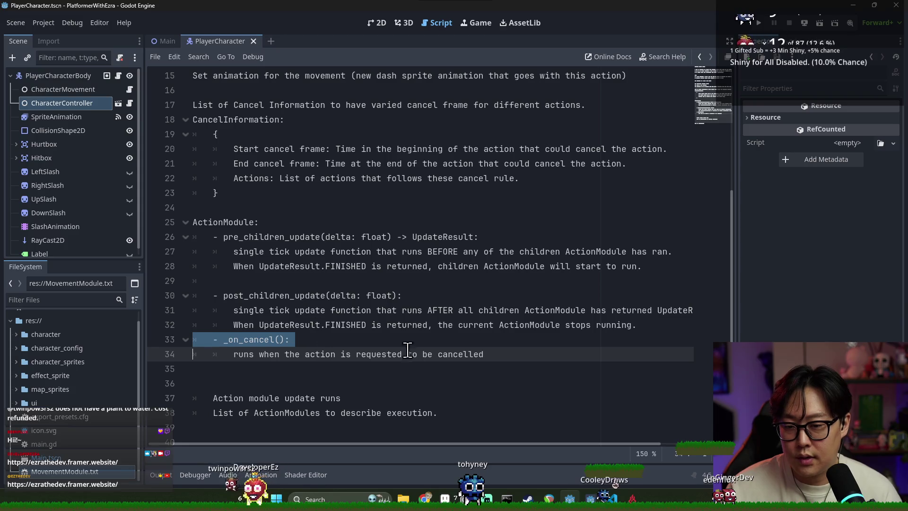
{"action": "left_click", "coordinate": [208, 339]}
{"action": "key", "text": "Return"}
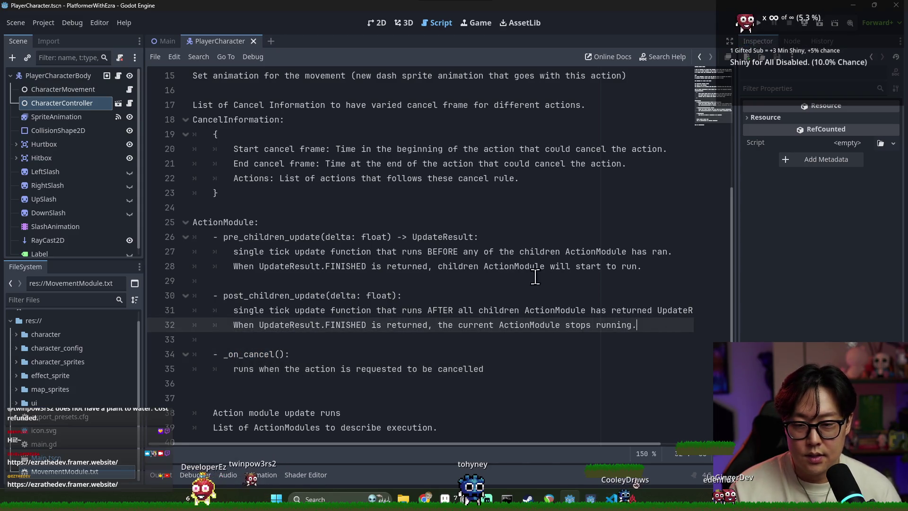
{"action": "left_click", "coordinate": [643, 267]}
{"action": "left_click", "coordinate": [413, 226]}
{"action": "key", "text": "Return"}
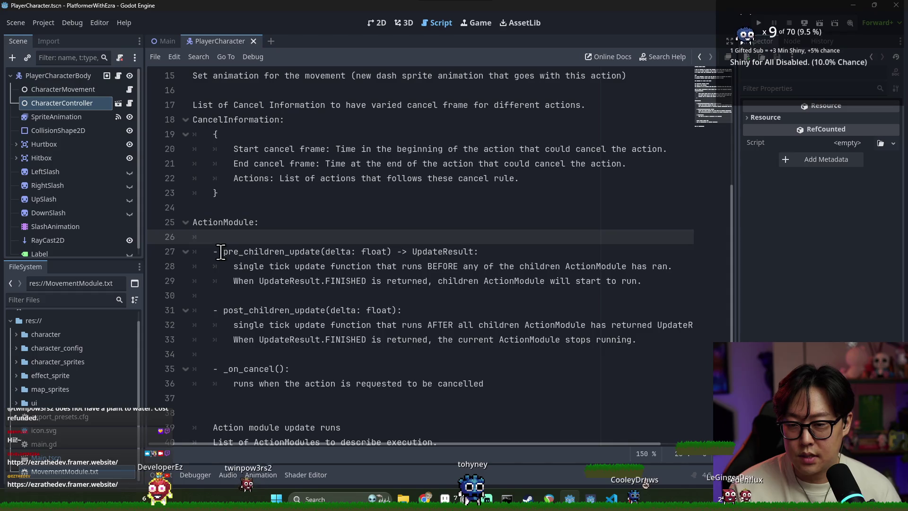
{"action": "left_click", "coordinate": [218, 251]}
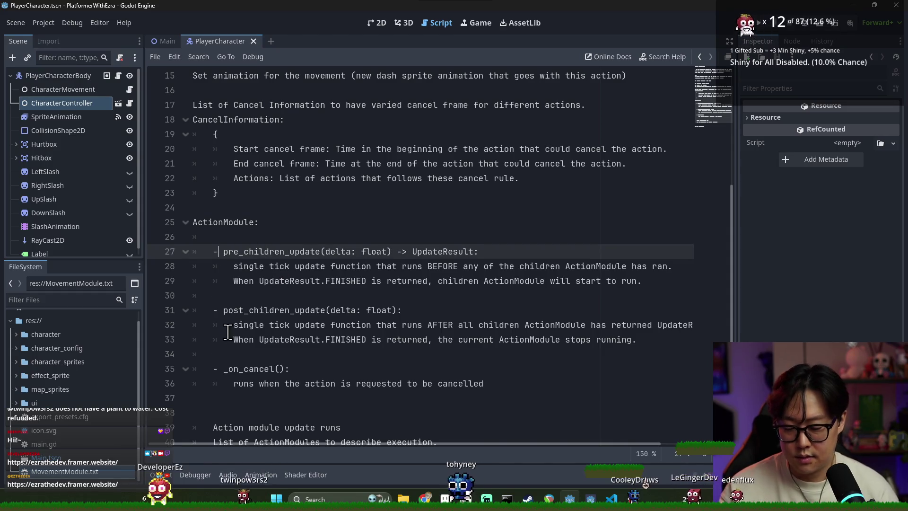
{"action": "type", "text": "abstract"}
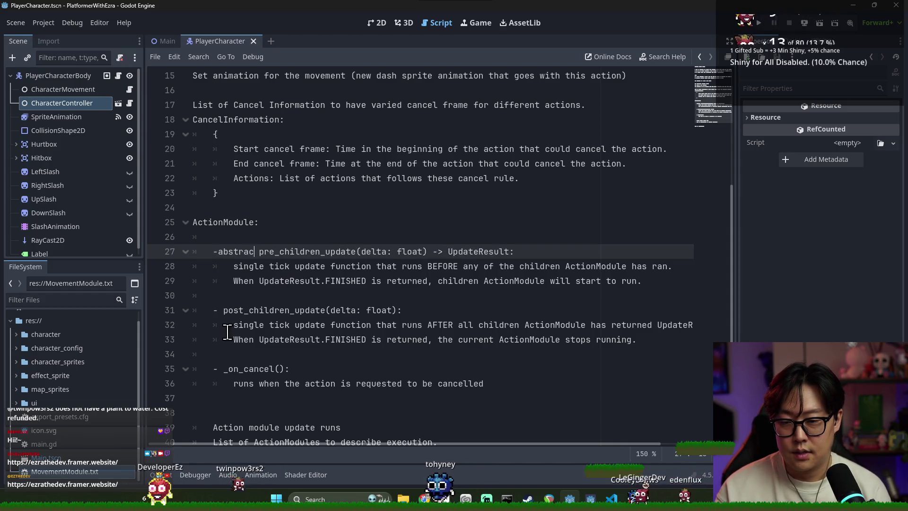
{"action": "left_click", "coordinate": [220, 311]}
{"action": "left_click", "coordinate": [219, 252]}
{"action": "key", "text": "BackSpace"}
{"action": "type", "text": "@"}
{"action": "left_click", "coordinate": [215, 313]}
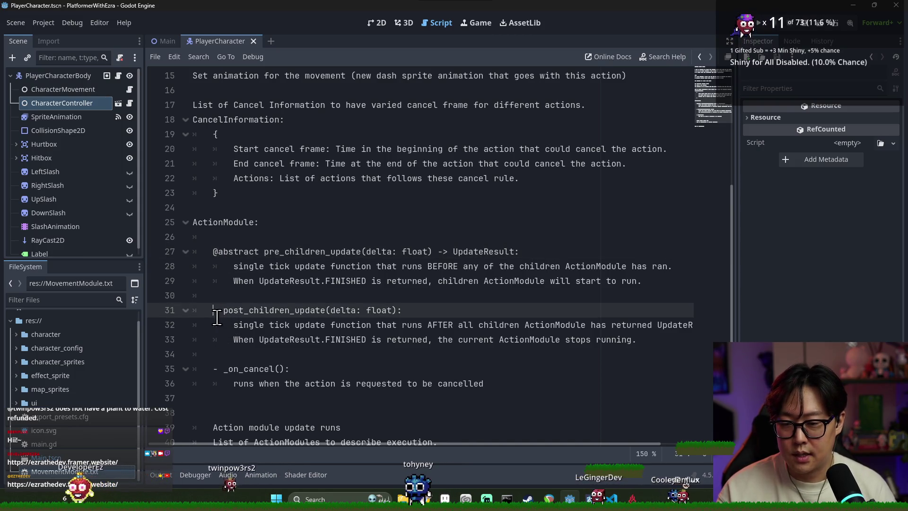
{"action": "key", "text": "BackSpace"}
{"action": "type", "text": "@abstract"}
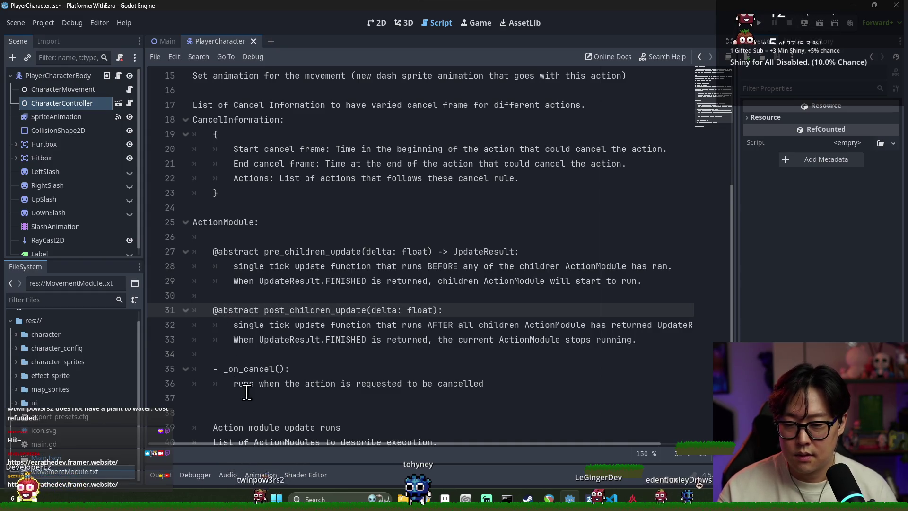
{"action": "left_click", "coordinate": [218, 370]}
{"action": "key", "text": "BackSpace"}
{"action": "type", "text": "@abstrcat"}
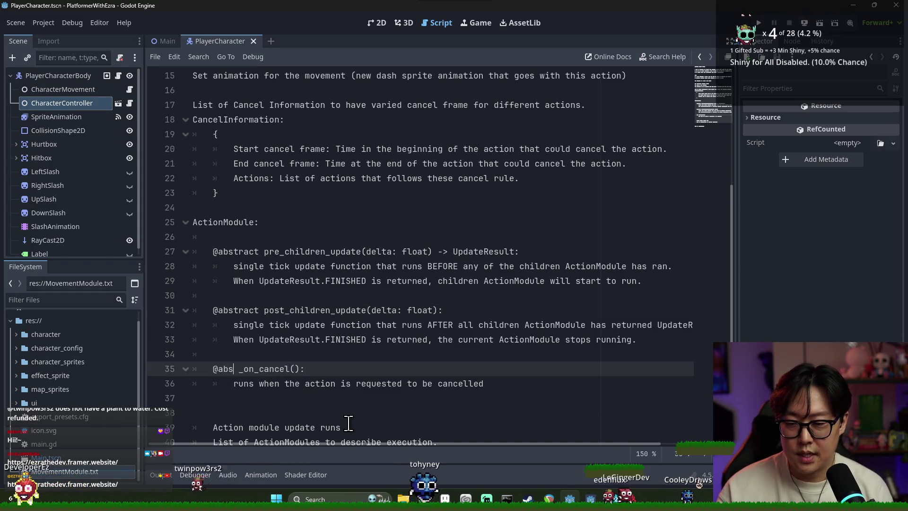
{"action": "key", "text": "BackSpace"}
{"action": "key", "text": "BackSpace"}
{"action": "key", "text": "BackSpace"}
{"action": "type", "text": "act"}
{"action": "key", "text": "ctrl+s"}
- Delete an extra blank line, save, and add two blank lines under 'ActionModule:'
{"action": "left_click", "coordinate": [236, 237]}
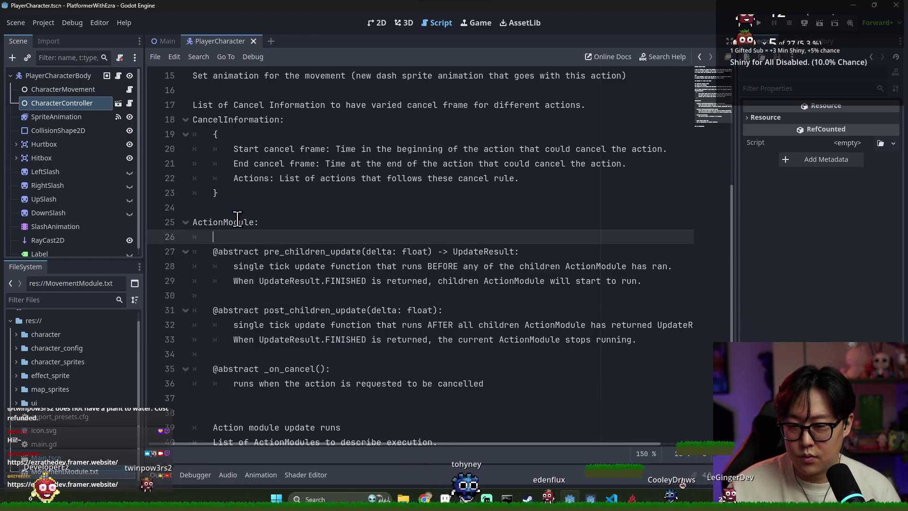
{"action": "scroll", "coordinate": [334, 241], "scroll_direction": "down", "scroll_amount": 1}
{"action": "scroll", "coordinate": [334, 241], "scroll_direction": "down", "scroll_amount": 1}
{"action": "key", "text": "ctrl+s"}
{"action": "left_click", "coordinate": [331, 339]}
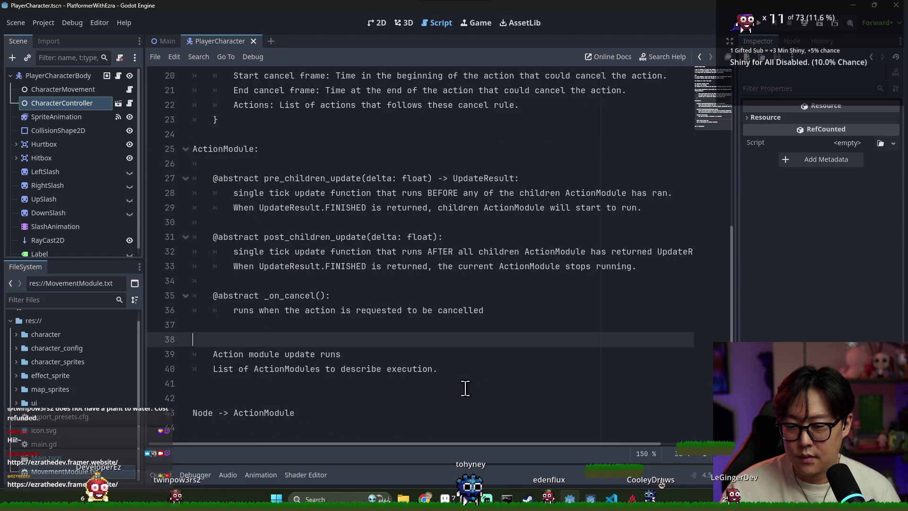
{"action": "key", "text": "BackSpace"}
{"action": "key", "text": "ctrl+s"}
{"action": "left_click", "coordinate": [279, 151]}
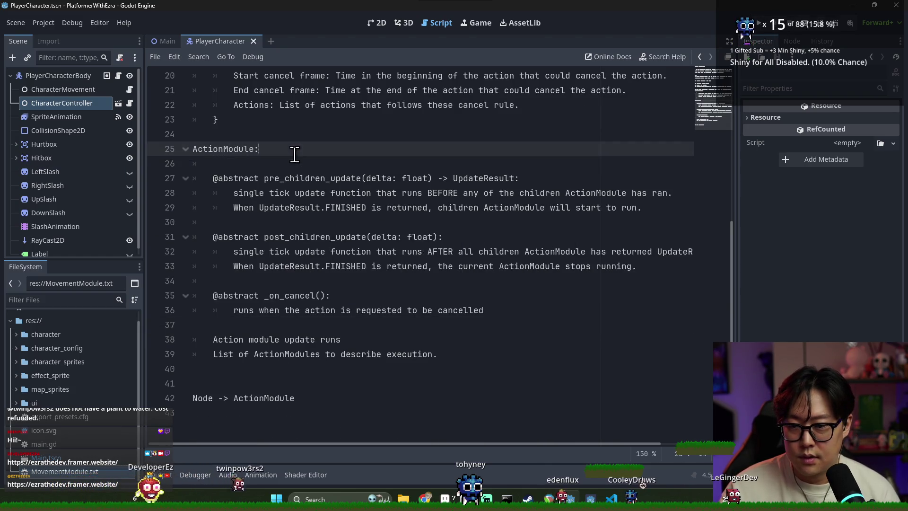
{"action": "key", "text": "Return"}
{"action": "key", "text": "Return"}
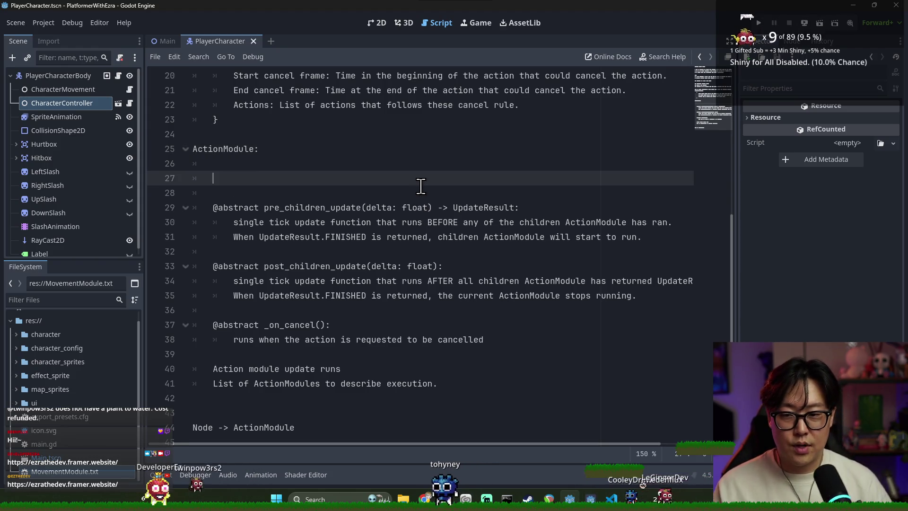
{"action": "type", "text": "rt var"}
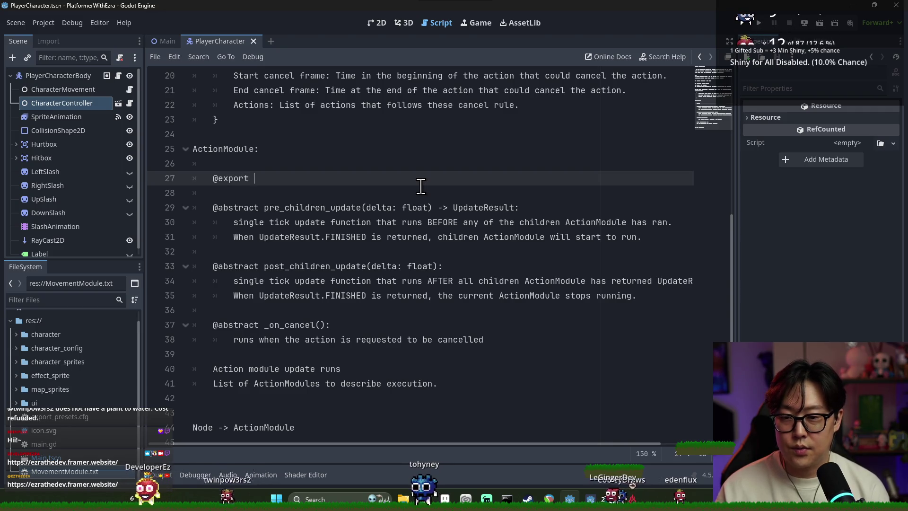
{"action": "scroll", "coordinate": [420, 186], "scroll_direction": "up", "scroll_amount": 5}
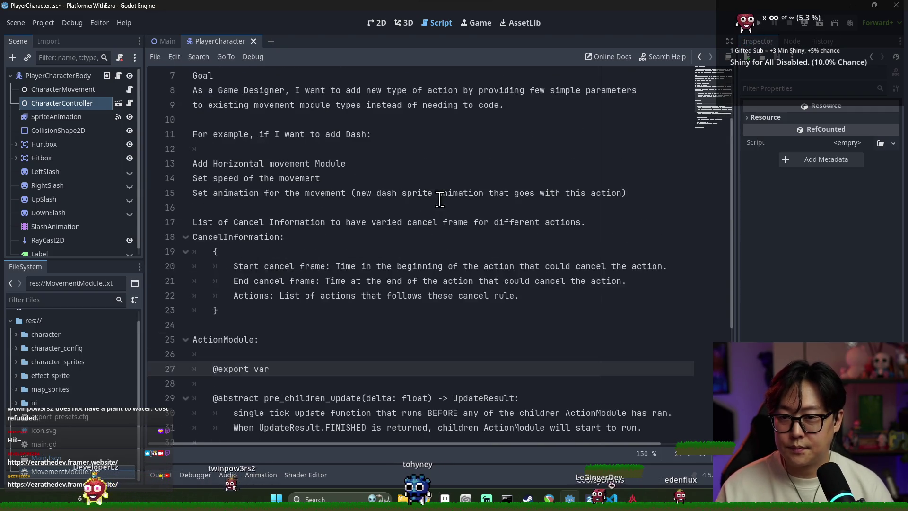
{"action": "double_click", "coordinate": [239, 236]}
{"action": "key", "text": "ctrl+c"}
{"action": "left_click", "coordinate": [305, 373]}
{"action": "key", "text": "ctrl+v"}
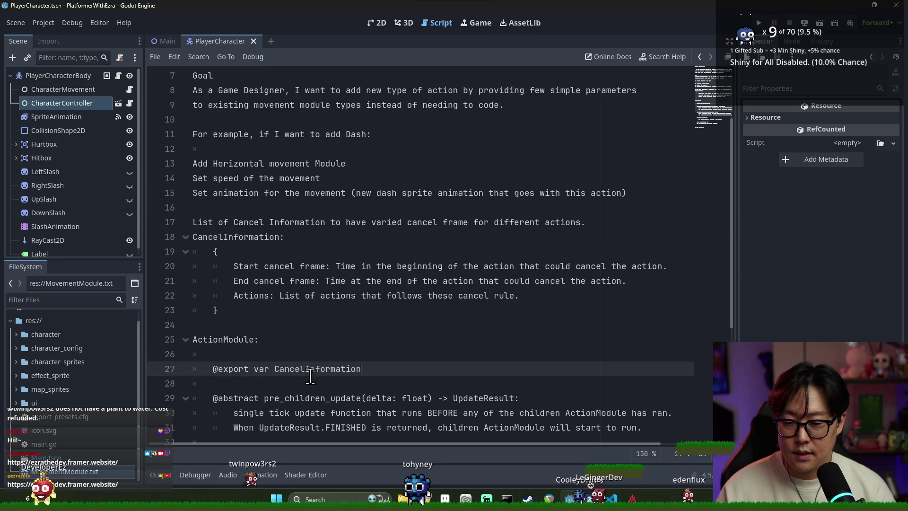
{"action": "scroll", "coordinate": [351, 375], "scroll_direction": "down", "scroll_amount": 4}
{"action": "key", "text": "ctrl+Left"}
{"action": "type", "text": "Action"}
{"action": "left_click", "coordinate": [336, 192]}
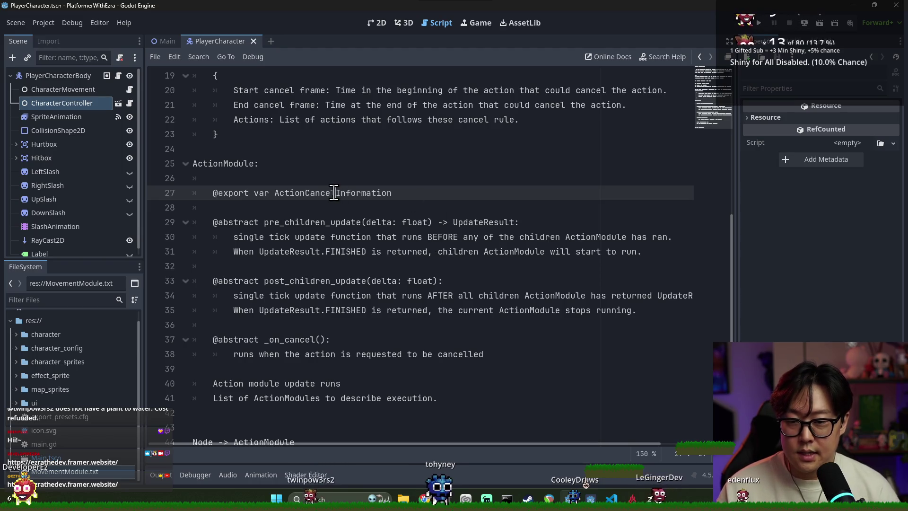
{"action": "left_click", "coordinate": [392, 193], "text": "shift"}
{"action": "type", "text": "Config"}
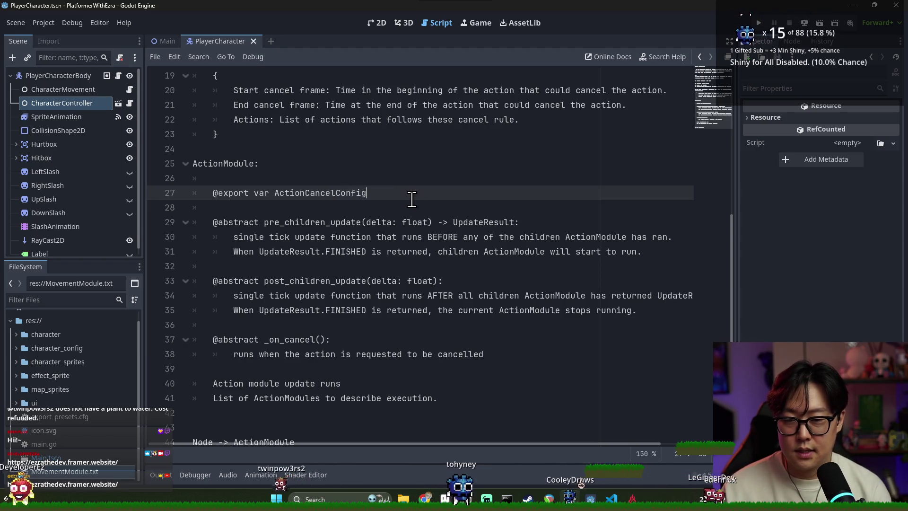
- Rename the CancelInformation heading to ActionCancelConfig
{"action": "double_click", "coordinate": [314, 192]}
{"action": "key", "text": "ctrl+c"}
{"action": "scroll", "coordinate": [313, 274], "scroll_direction": "up", "scroll_amount": 2}
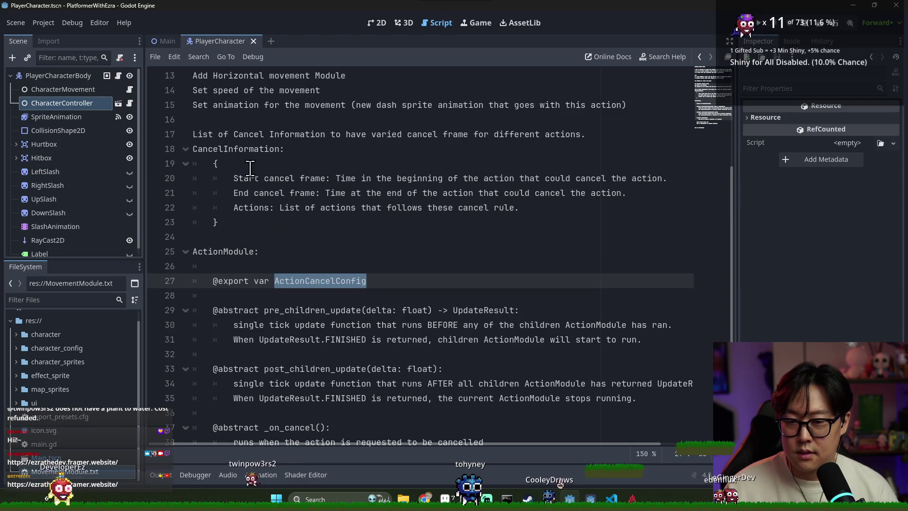
{"action": "double_click", "coordinate": [236, 148]}
{"action": "key", "text": "ctrl+v"}
{"action": "left_click", "coordinate": [392, 293]}
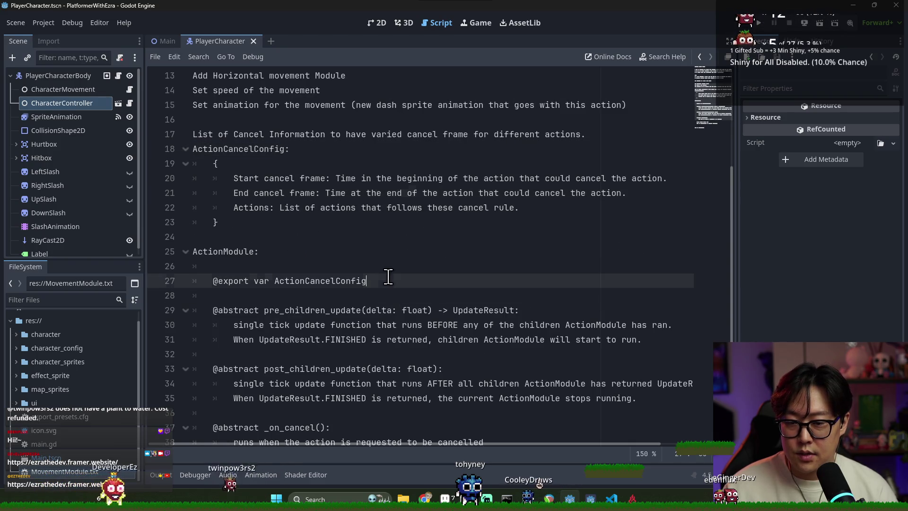
{"action": "double_click", "coordinate": [278, 178]}
{"action": "left_click", "coordinate": [274, 281]}
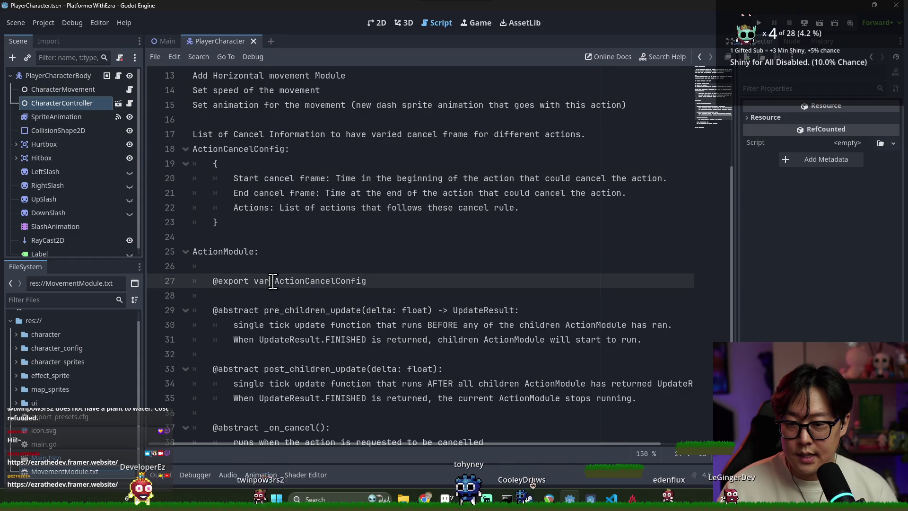
{"action": "type", "text": "cancel_co"}
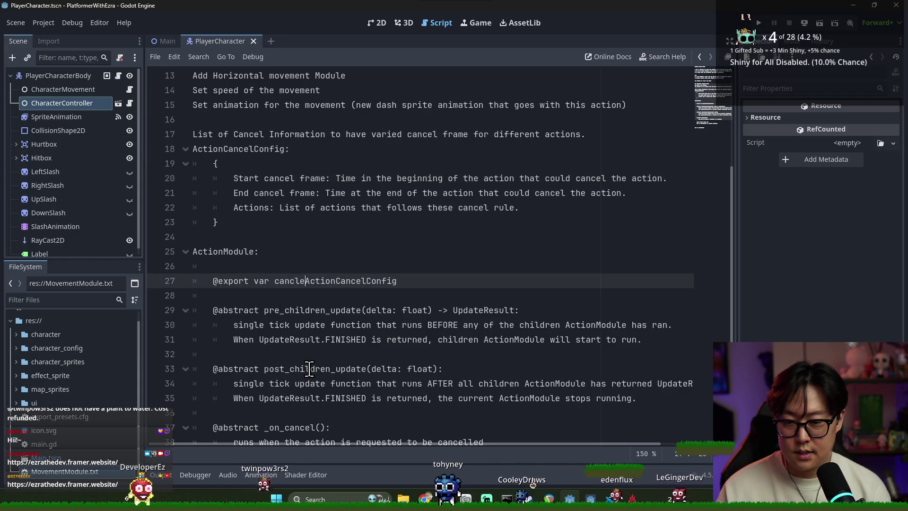
{"action": "type", "text": "nfigs: Array["}
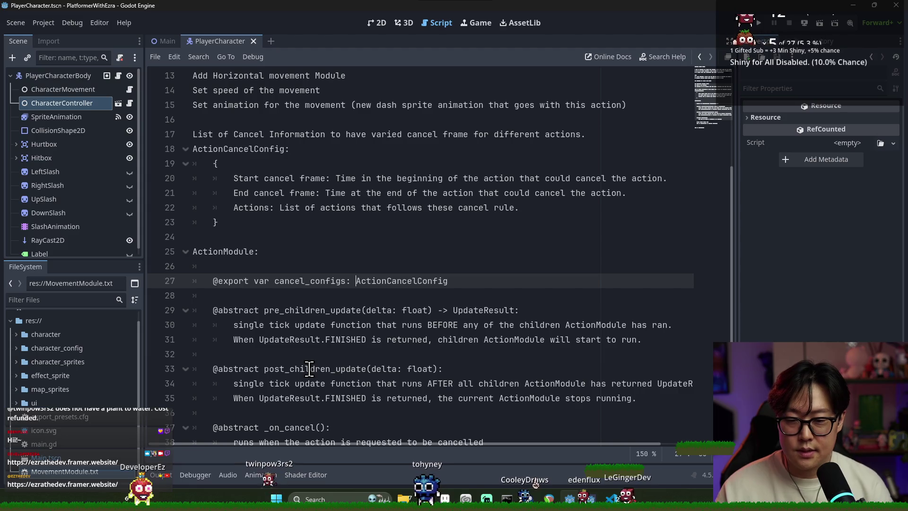
{"action": "left_click", "coordinate": [495, 279]}
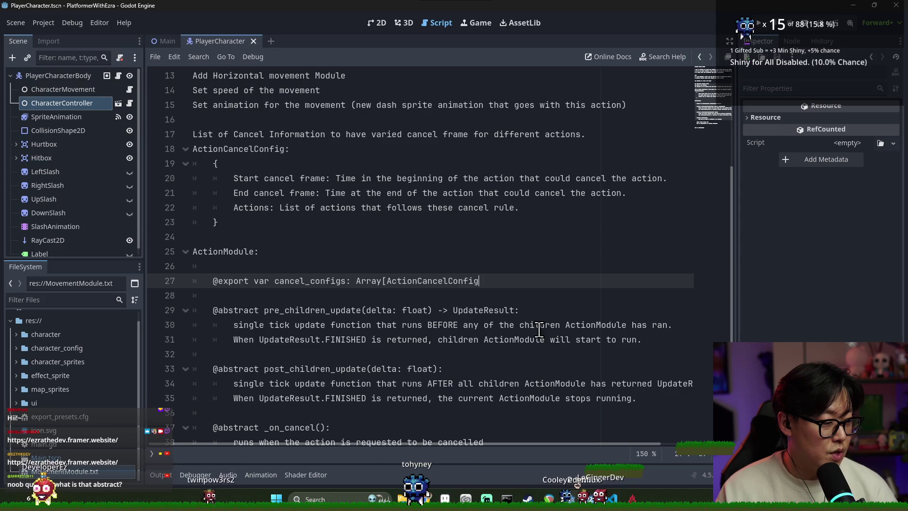
{"action": "type", "text": "]"}
{"action": "left_click", "coordinate": [432, 227]}
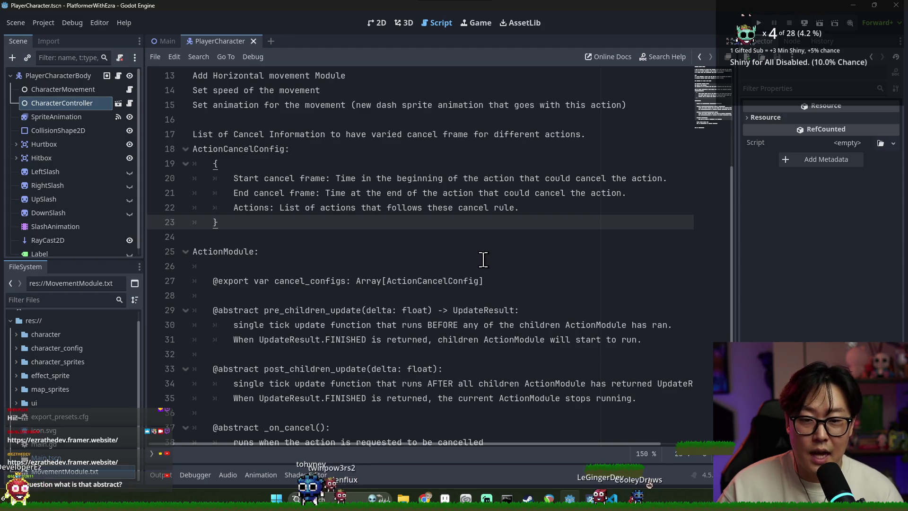
- Return to the PlayerCharacter scene and open the PlatformerCharacter class script
{"action": "left_click", "coordinate": [163, 44]}
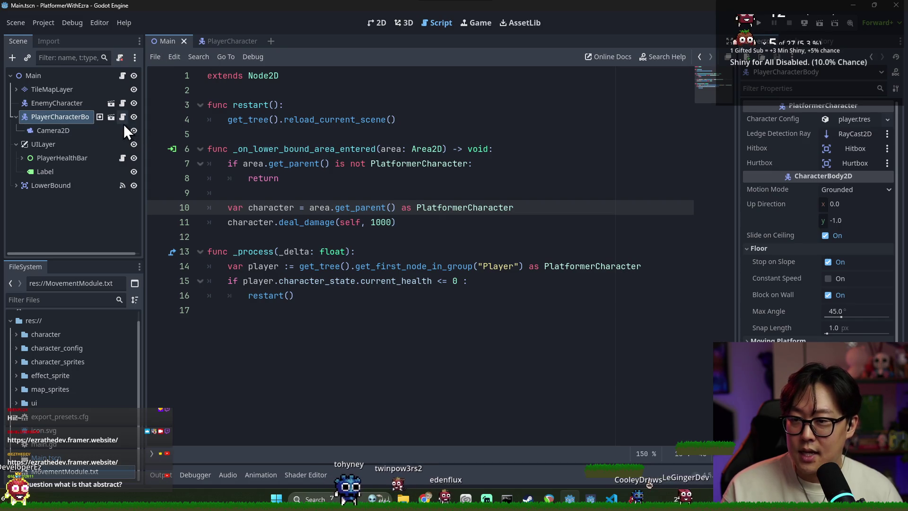
{"action": "left_click", "coordinate": [112, 117]}
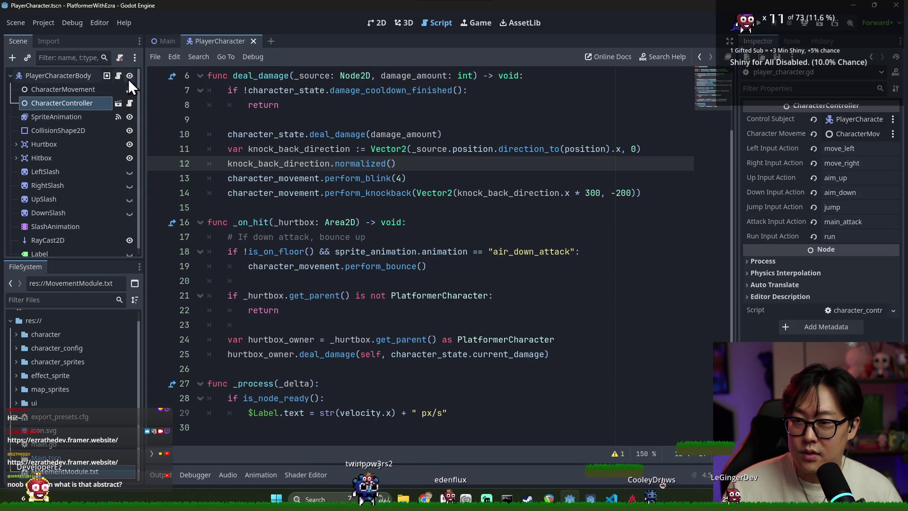
{"action": "left_click", "coordinate": [299, 78], "text": "ctrl"}
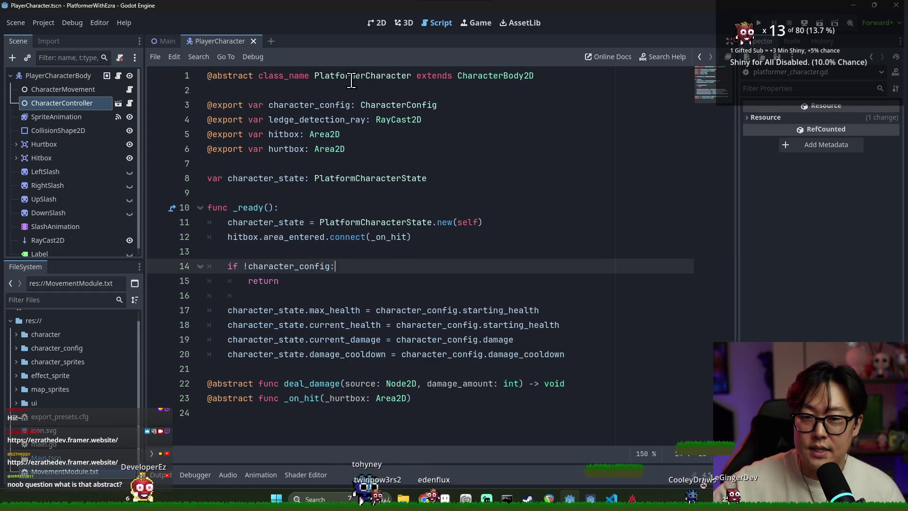
{"action": "double_click", "coordinate": [401, 79]}
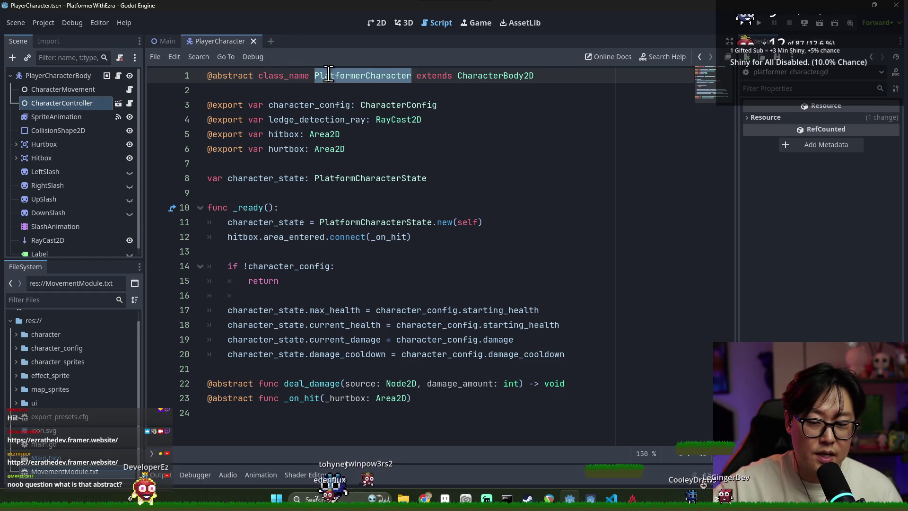
- Review the abstract deal_damage and _on_hit declarations, then open player_character.gd
{"action": "left_click", "coordinate": [248, 384]}
{"action": "mouse_move", "coordinate": [215, 384]}
{"action": "left_mouse_down"}
{"action": "mouse_move", "coordinate": [308, 384]}
{"action": "mouse_move", "coordinate": [361, 398]}
{"action": "left_mouse_up"}
{"action": "left_click", "coordinate": [322, 375]}
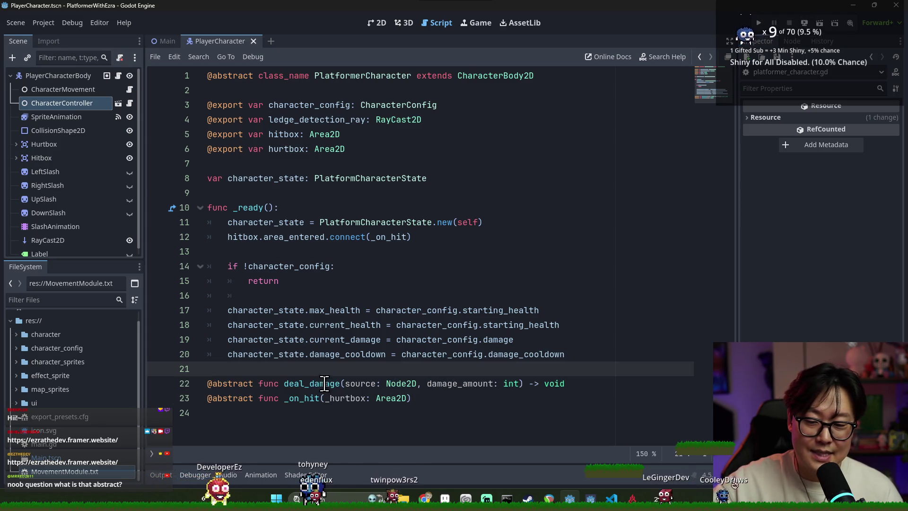
{"action": "double_click", "coordinate": [324, 384]}
{"action": "double_click", "coordinate": [305, 399]}
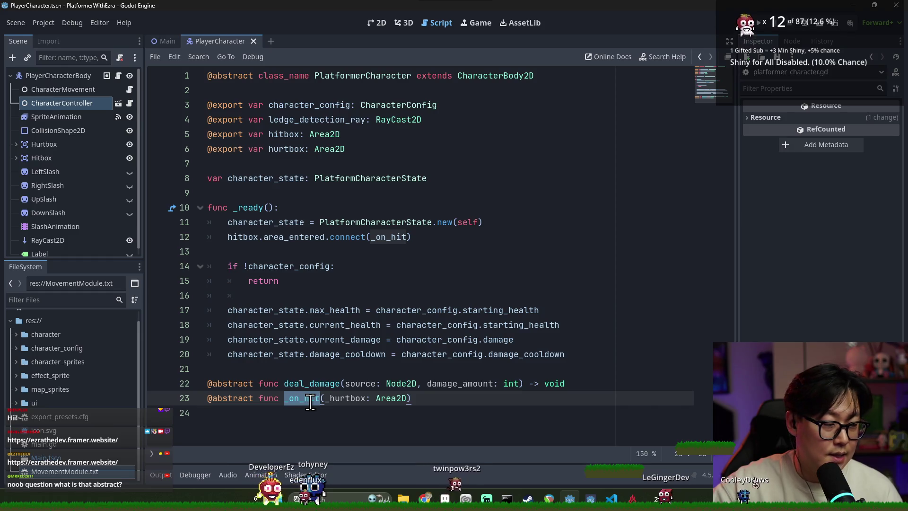
{"action": "left_click_drag", "start_coordinate": [216, 384], "coordinate": [411, 384]}
{"action": "left_click", "coordinate": [580, 384]}
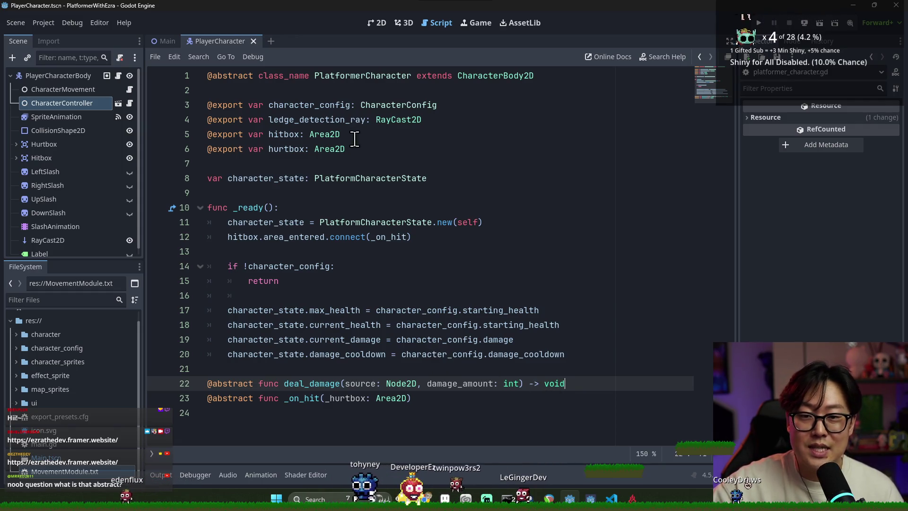
{"action": "double_click", "coordinate": [342, 76]}
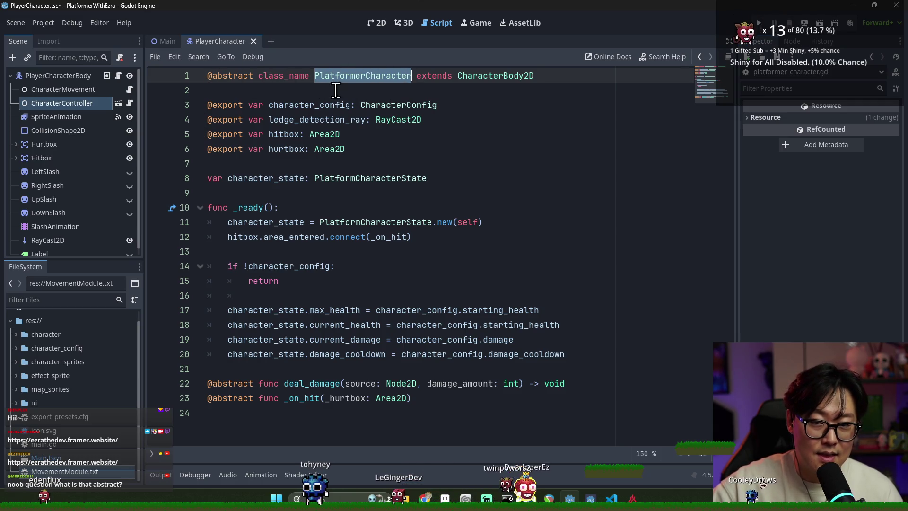
{"action": "left_click", "coordinate": [118, 77]}
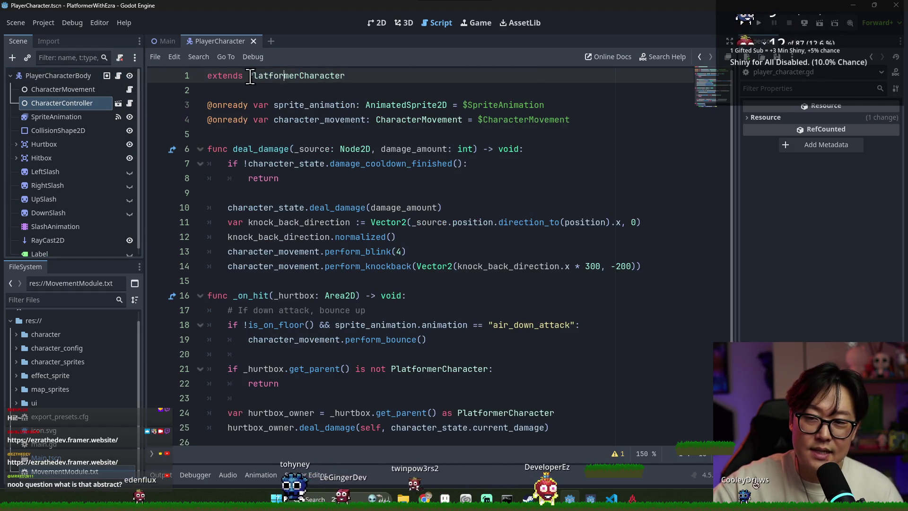
- Review the extends PlatformerCharacter line and the overriding deal_damage function in player_character.gd
{"action": "left_click_drag", "start_coordinate": [249, 76], "coordinate": [365, 76]}
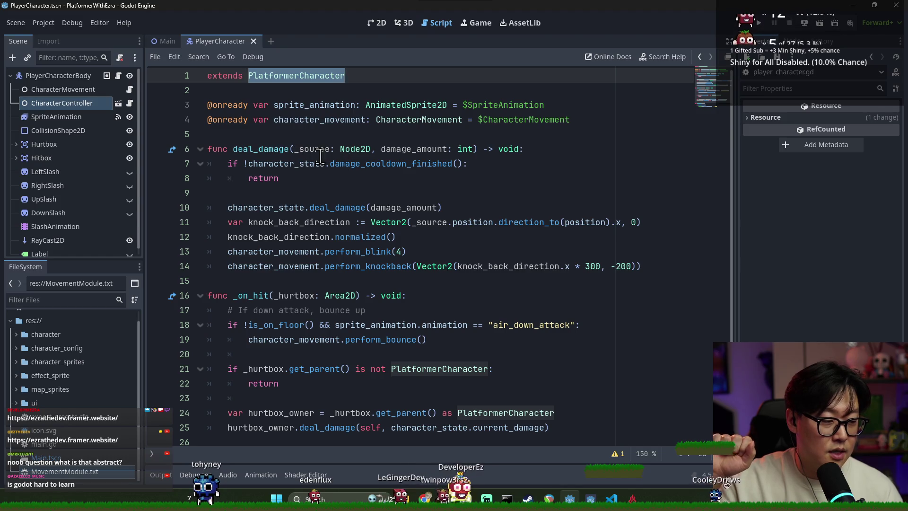
{"action": "double_click", "coordinate": [261, 147]}
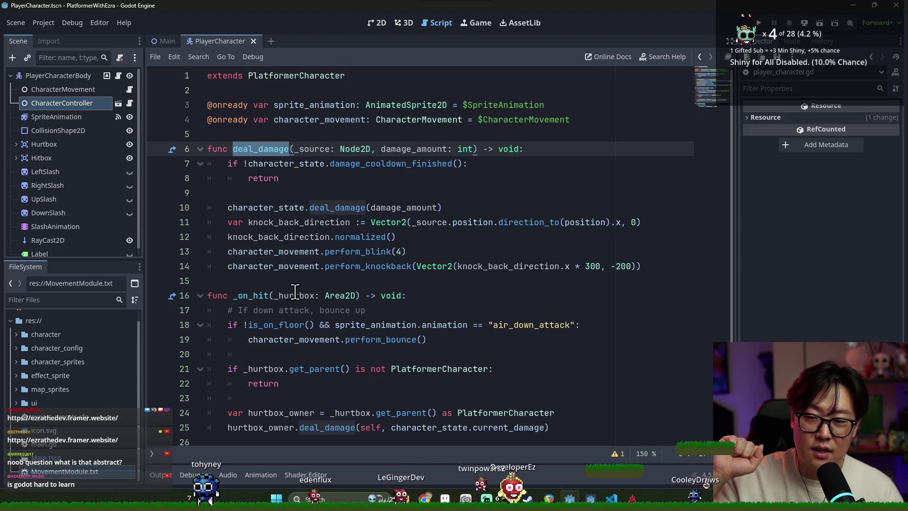
{"action": "key", "text": "shift+Up"}
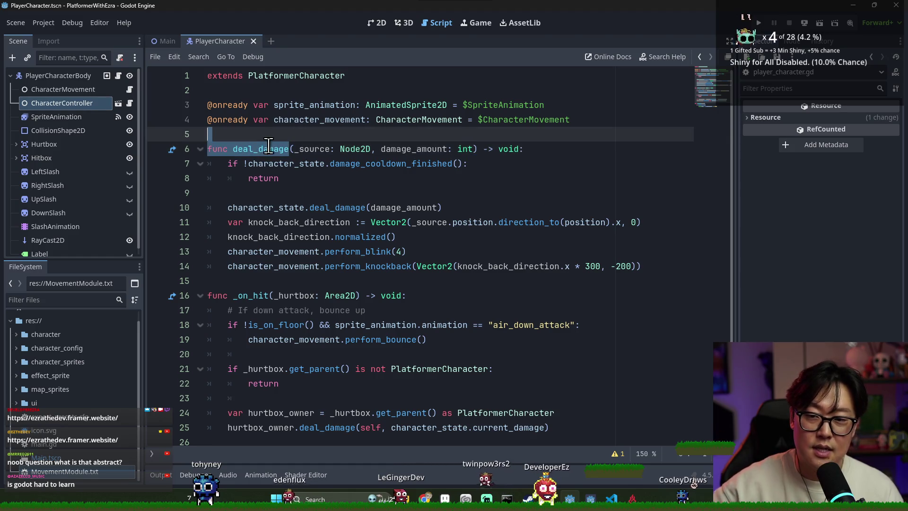
{"action": "key", "text": "ctrl+Home"}
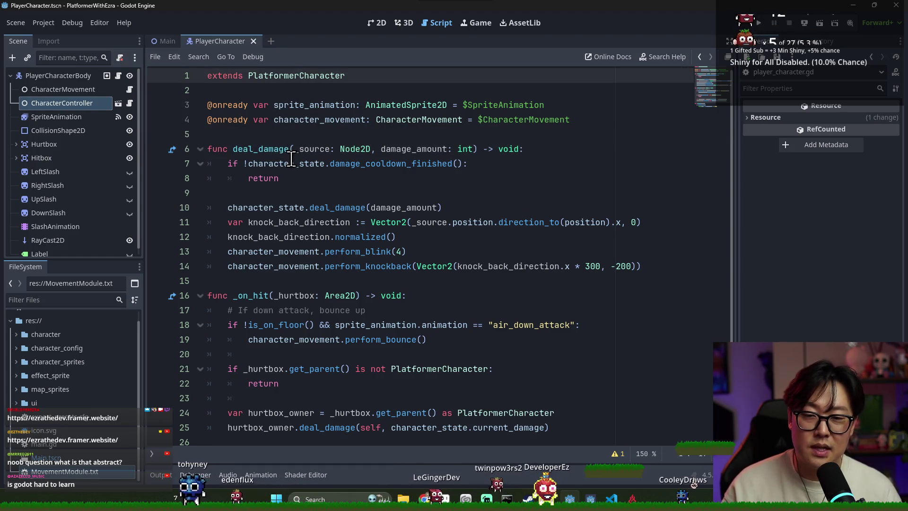
{"action": "mouse_move", "coordinate": [291, 159]}
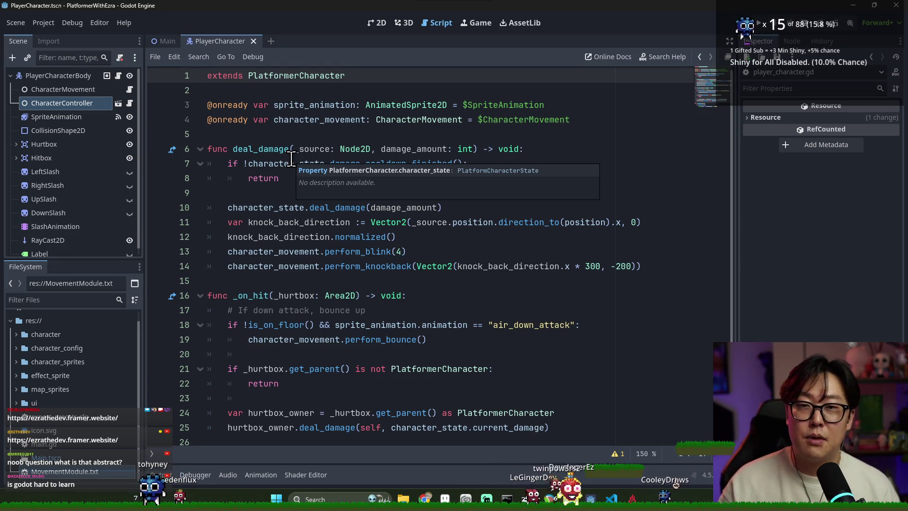
{"action": "mouse_move", "coordinate": [388, 164]}
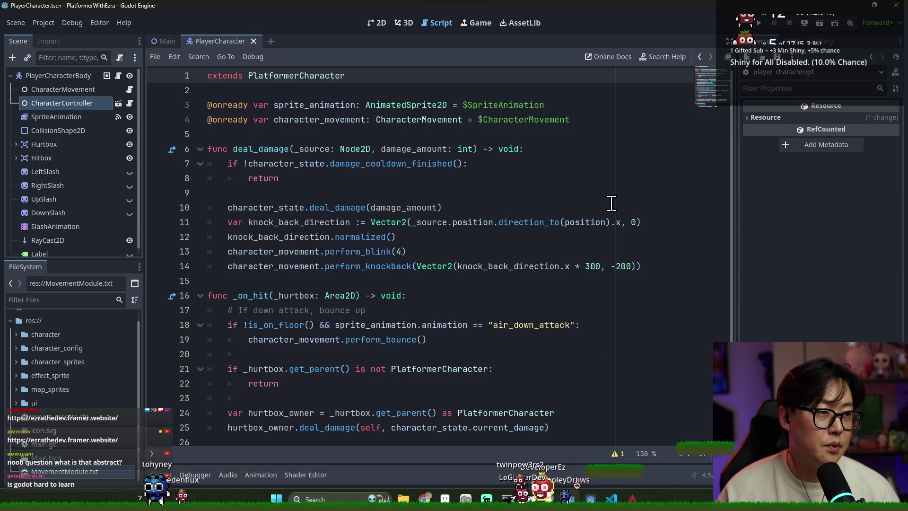
{"action": "left_click", "coordinate": [449, 266]}
{"action": "left_click", "coordinate": [430, 164]}
{"action": "left_click", "coordinate": [434, 193]}
{"action": "scroll", "coordinate": [346, 181], "scroll_direction": "down", "scroll_amount": 2}
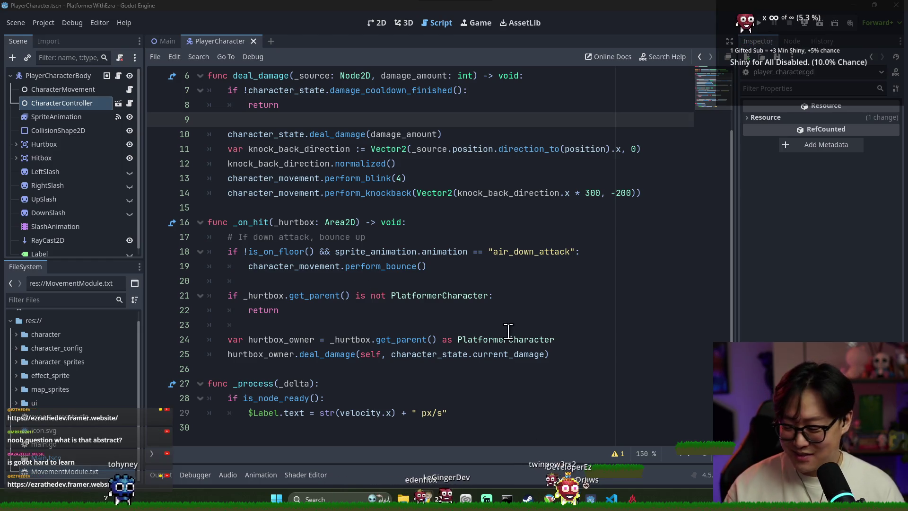
- Look over the knockback code, then reopen MovementModule.txt at the ActionModule section
{"action": "left_click", "coordinate": [436, 254]}
{"action": "left_click", "coordinate": [464, 150]}
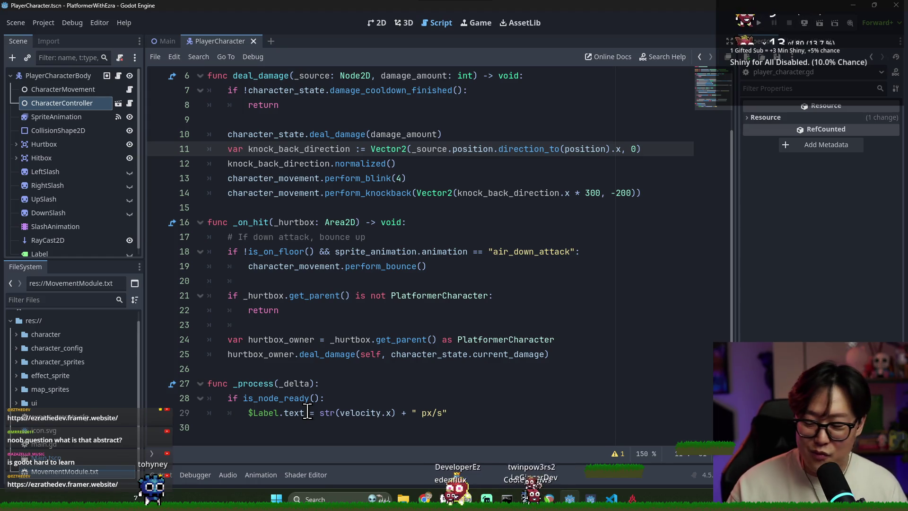
{"action": "mouse_move", "coordinate": [322, 416]}
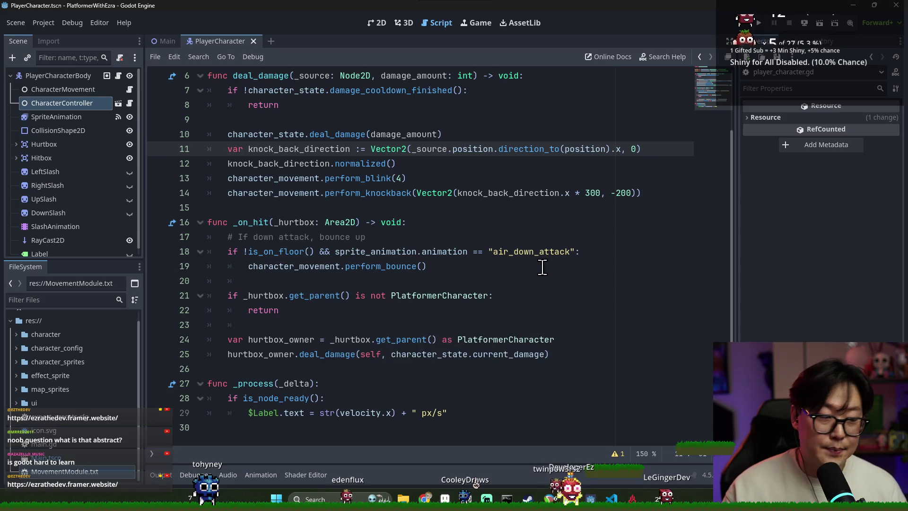
{"action": "left_click", "coordinate": [432, 192]}
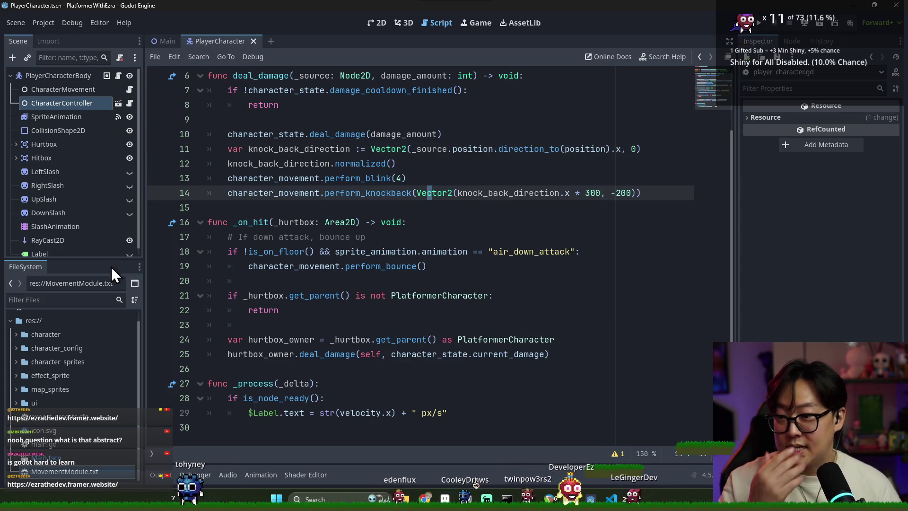
{"action": "double_click", "coordinate": [71, 472]}
{"action": "scroll", "coordinate": [350, 284], "scroll_direction": "down", "scroll_amount": 3}
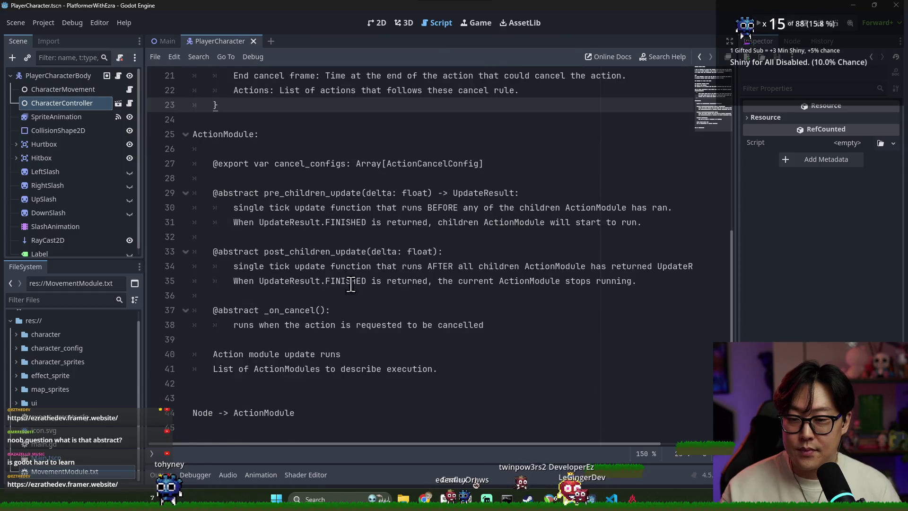
- Review the pre/post_children_update functions and the cancel_configs and ActionCancelConfig notes
{"action": "left_click", "coordinate": [331, 208]}
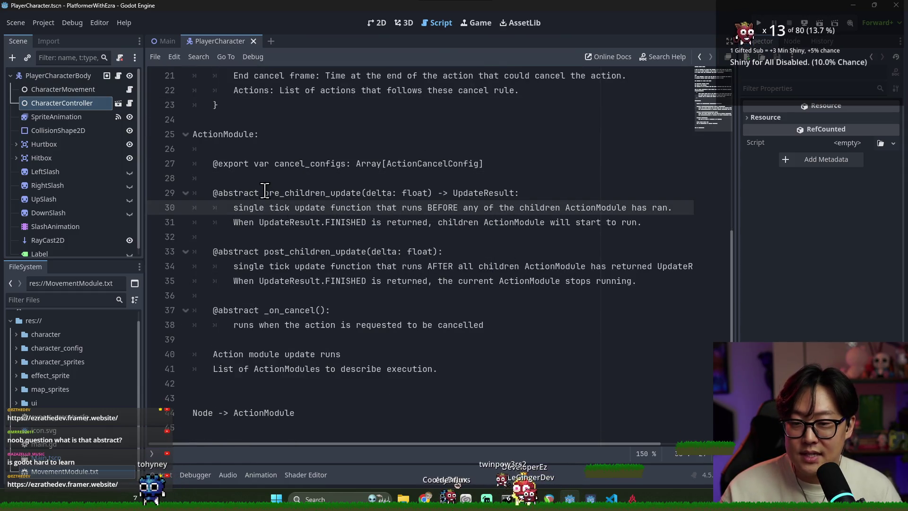
{"action": "left_click_drag", "start_coordinate": [264, 193], "coordinate": [381, 193]}
{"action": "left_click_drag", "start_coordinate": [264, 251], "coordinate": [369, 251]}
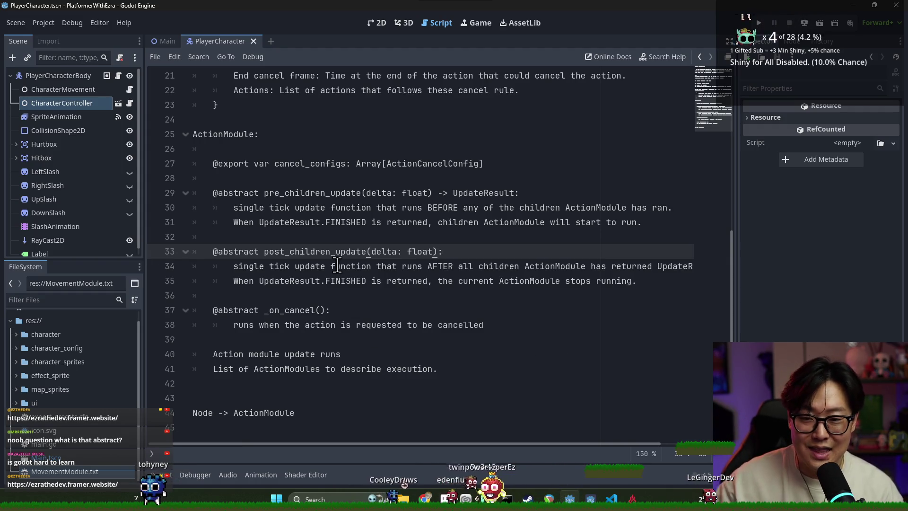
{"action": "left_click_drag", "start_coordinate": [310, 193], "coordinate": [316, 193]}
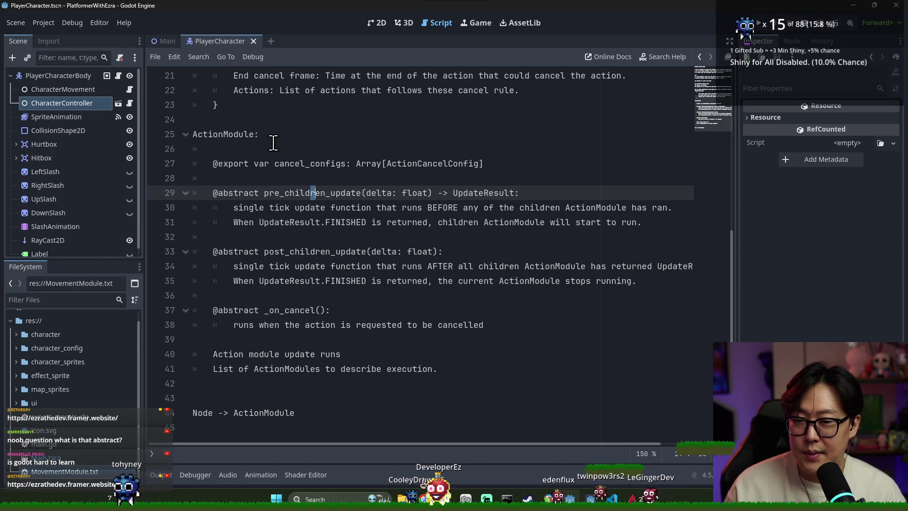
{"action": "double_click", "coordinate": [330, 164]}
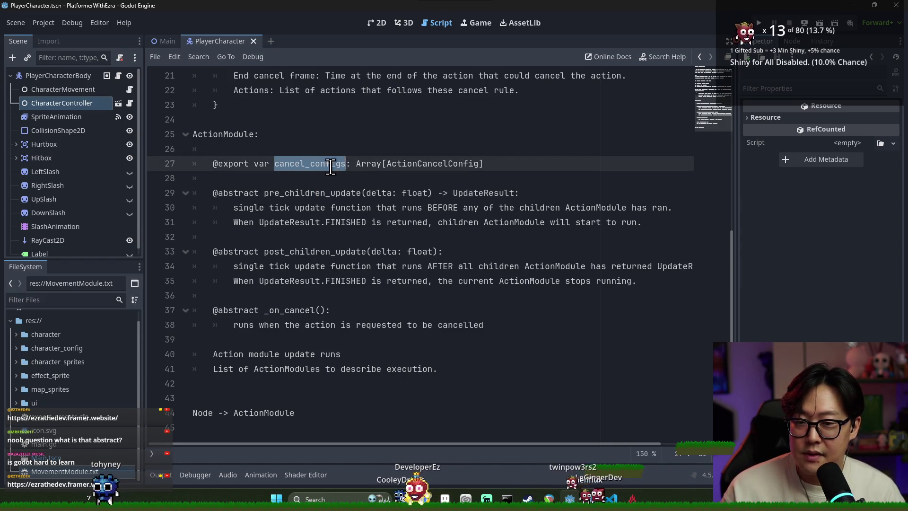
{"action": "scroll", "coordinate": [331, 189], "scroll_direction": "up", "scroll_amount": 3}
{"action": "double_click", "coordinate": [234, 149]}
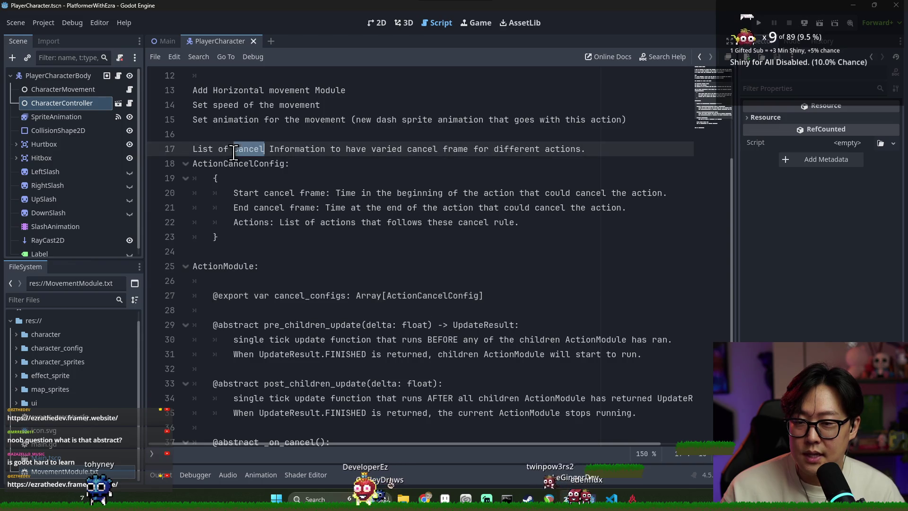
{"action": "double_click", "coordinate": [245, 163]}
{"action": "double_click", "coordinate": [263, 193]}
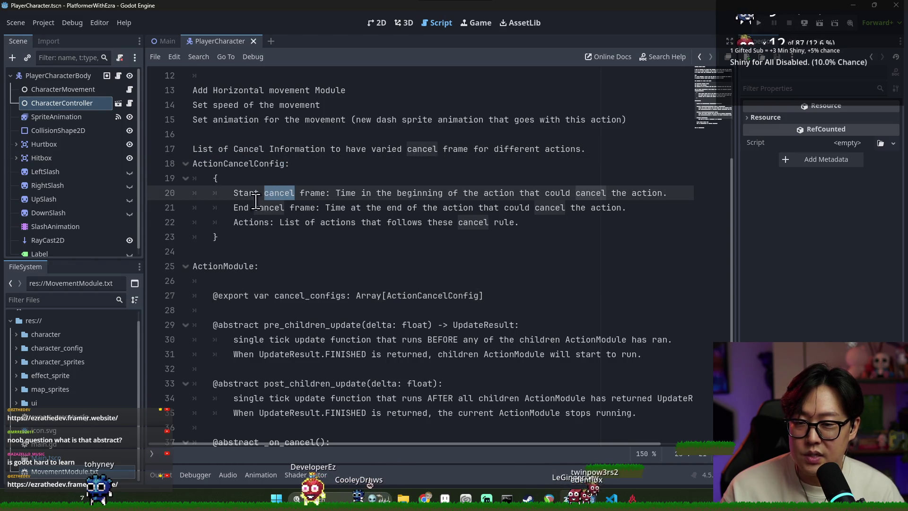
{"action": "double_click", "coordinate": [260, 192]}
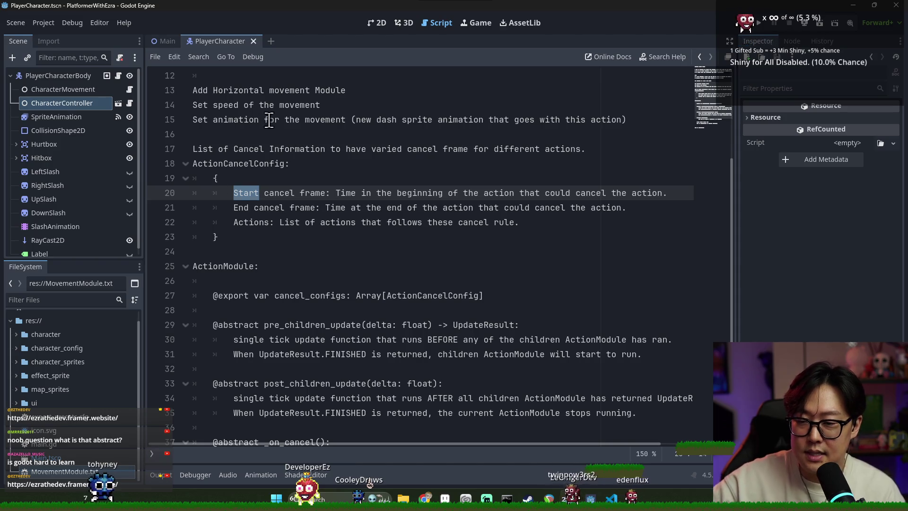
{"action": "scroll", "coordinate": [301, 245], "scroll_direction": "down", "scroll_amount": 3}
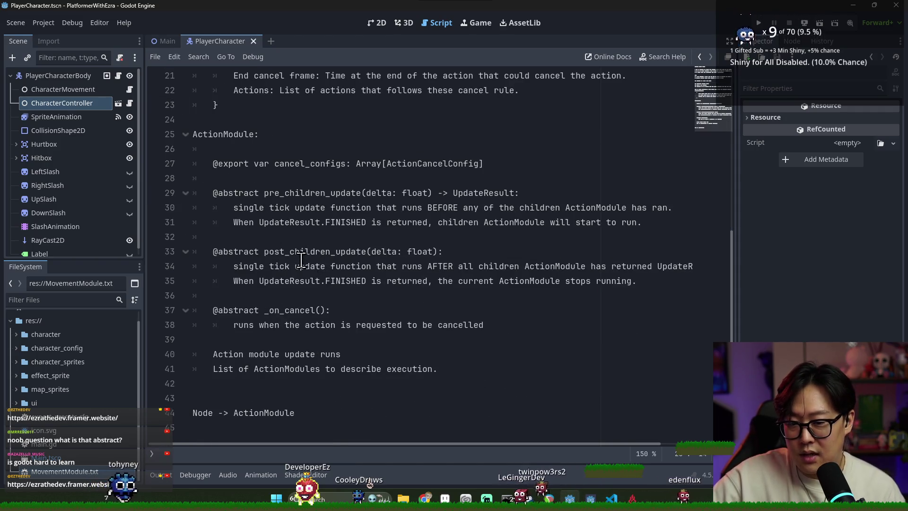
- Delete the blank line under ActionModule and start a new line at the file's end
{"action": "left_click", "coordinate": [236, 149]}
{"action": "key", "text": "BackSpace"}
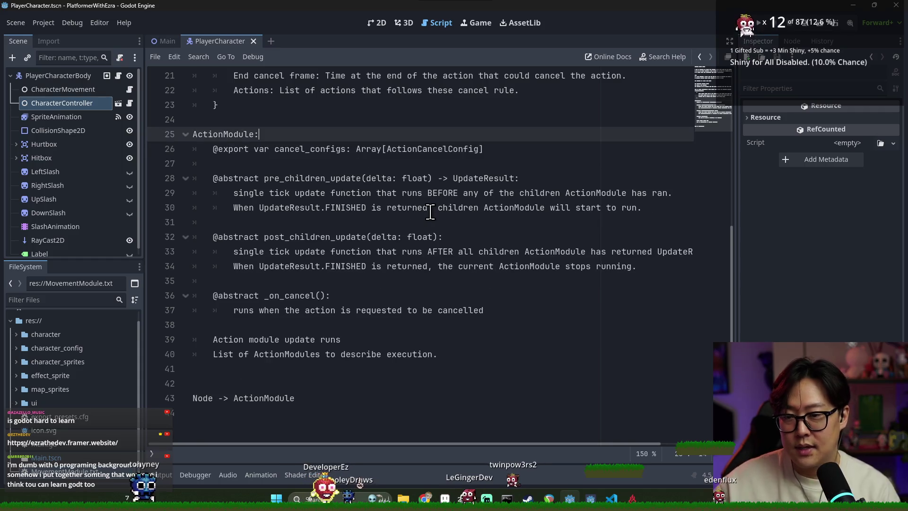
{"action": "scroll", "coordinate": [339, 187], "scroll_direction": "up", "scroll_amount": 3}
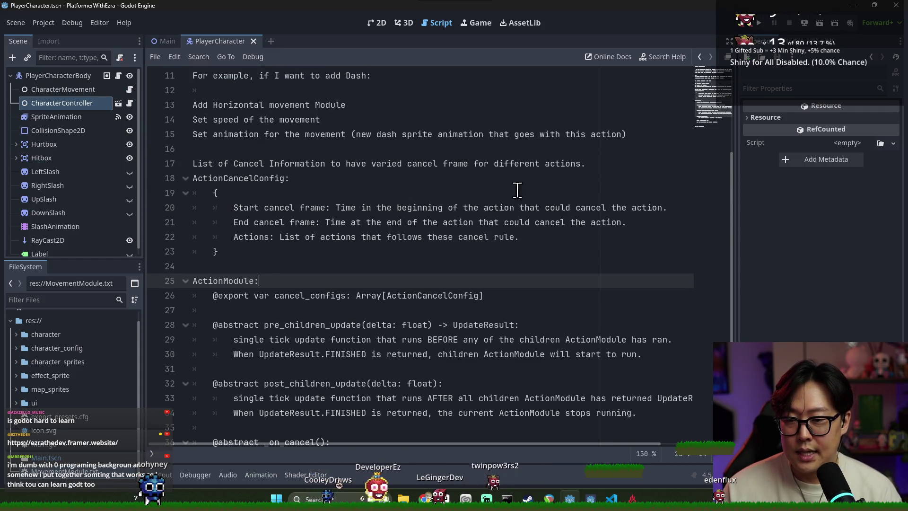
{"action": "left_click", "coordinate": [595, 168]}
{"action": "scroll", "coordinate": [610, 252], "scroll_direction": "down", "scroll_amount": 3}
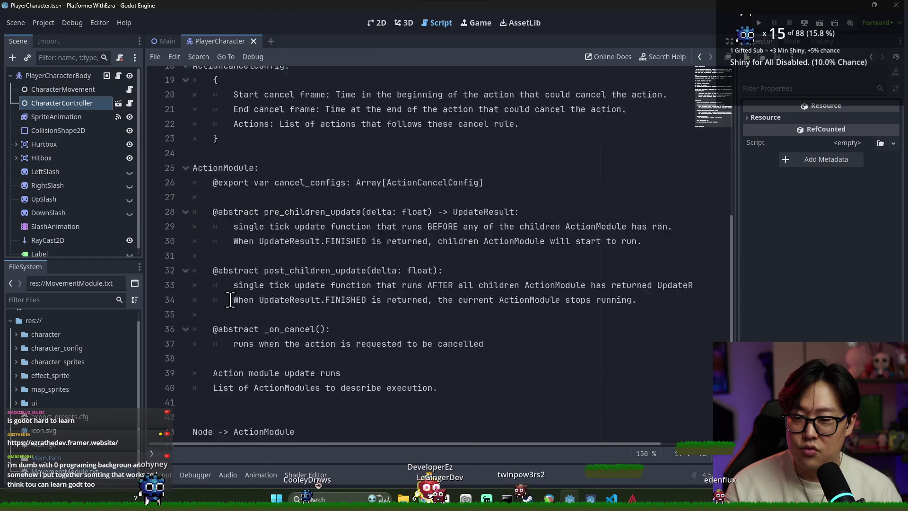
{"action": "left_click", "coordinate": [306, 425]}
{"action": "key", "text": "Return"}
- Write the note that an ActionDriver handles action cancelling and calling different update functions
{"action": "type", "text": "We need Action"}
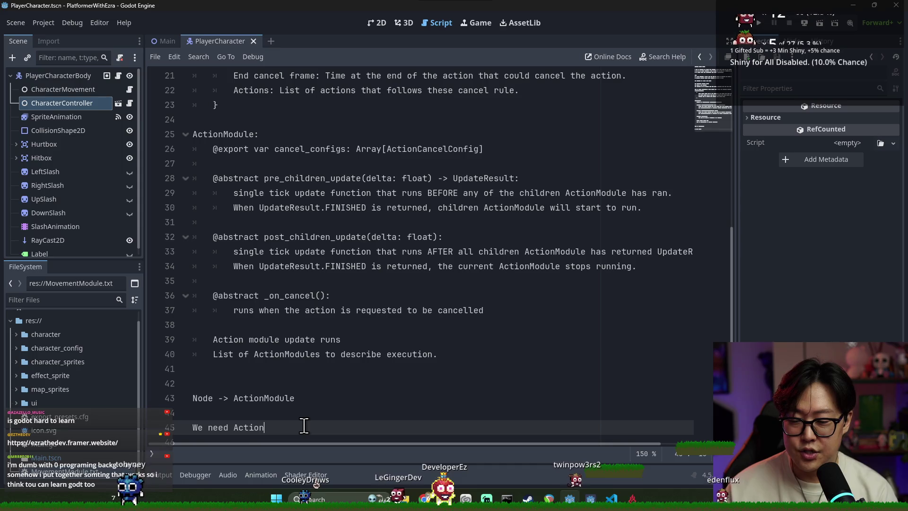
{"action": "type", "text": "at handles action "}
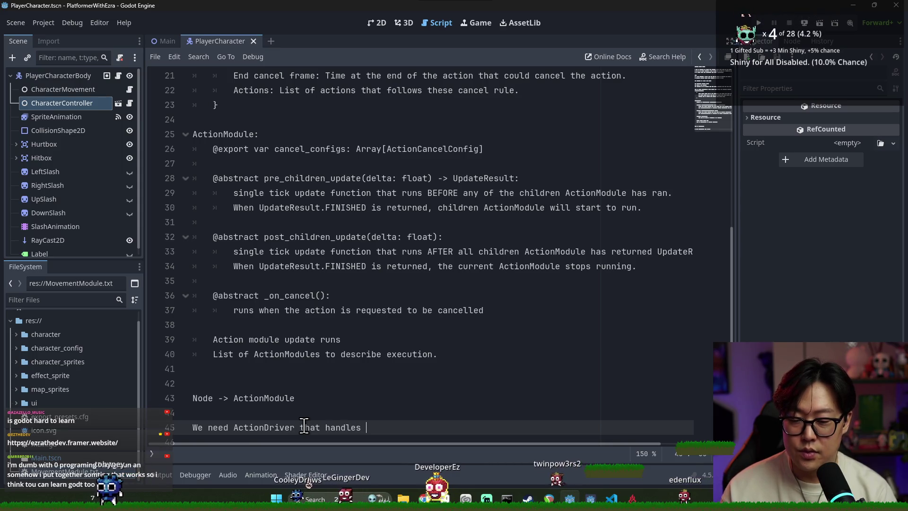
{"action": "type", "text": "cancelling and calling"}
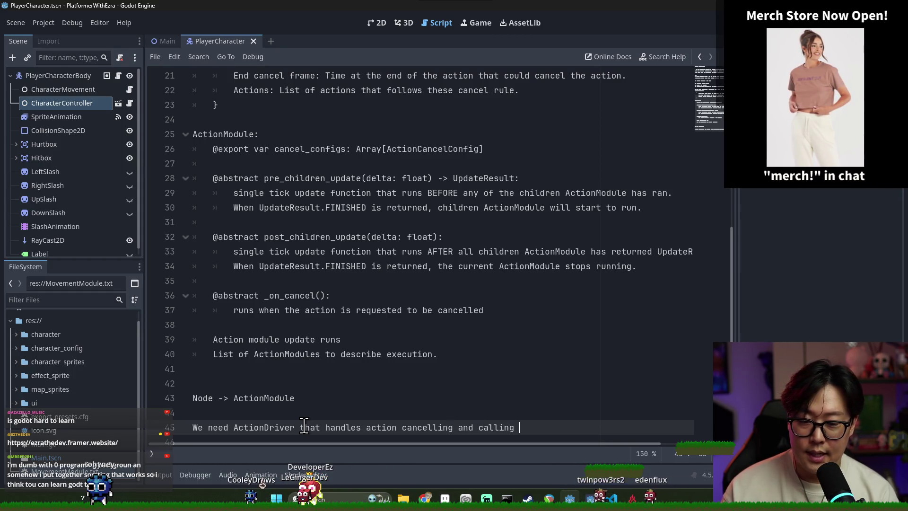
{"action": "type", "text": " different update fun"}
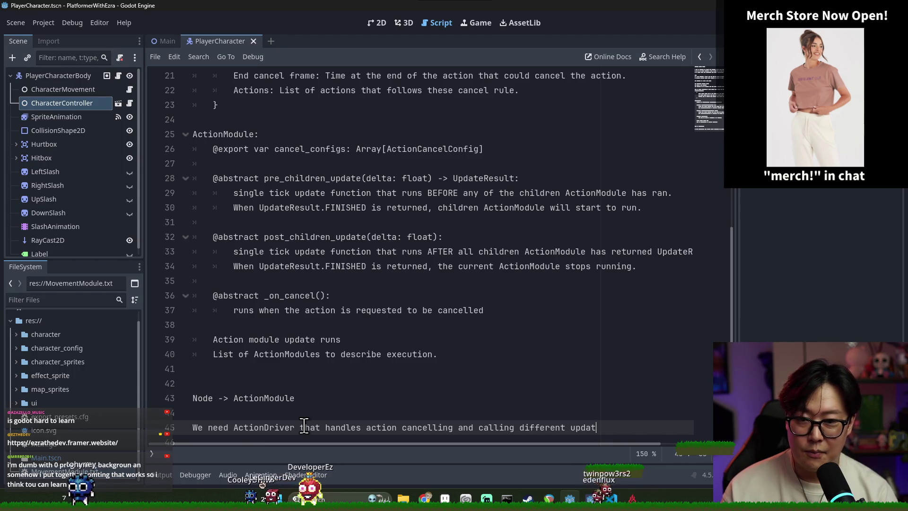
{"action": "type", "text": "ction based on which"}
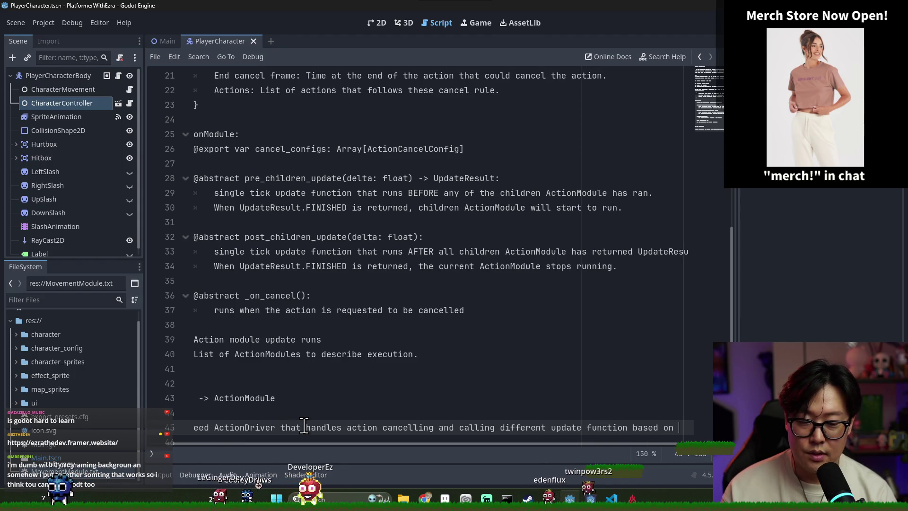
{"action": "type", "text": " action is being exe"}
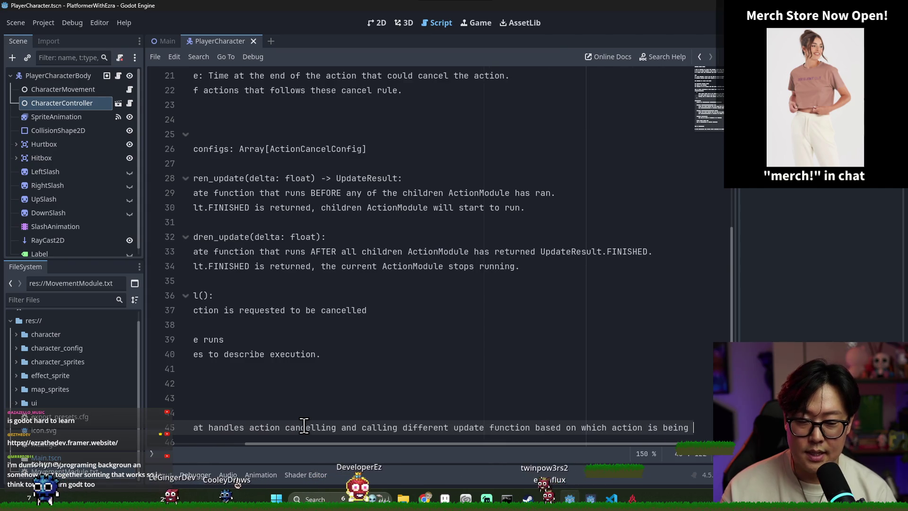
{"action": "type", "text": "cuted"}
{"action": "key", "text": "Return"}
{"action": "key", "text": "Return"}
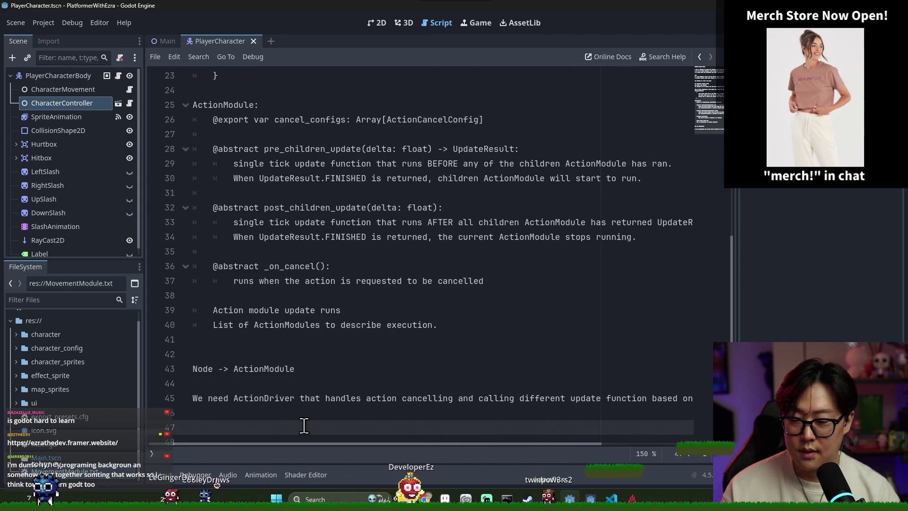
{"action": "key", "text": "Up"}
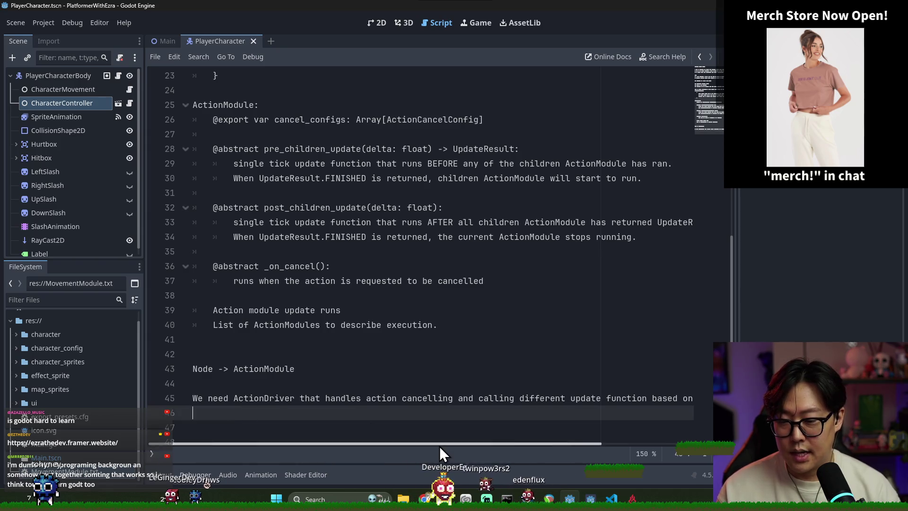
{"action": "left_click", "coordinate": [293, 431]}
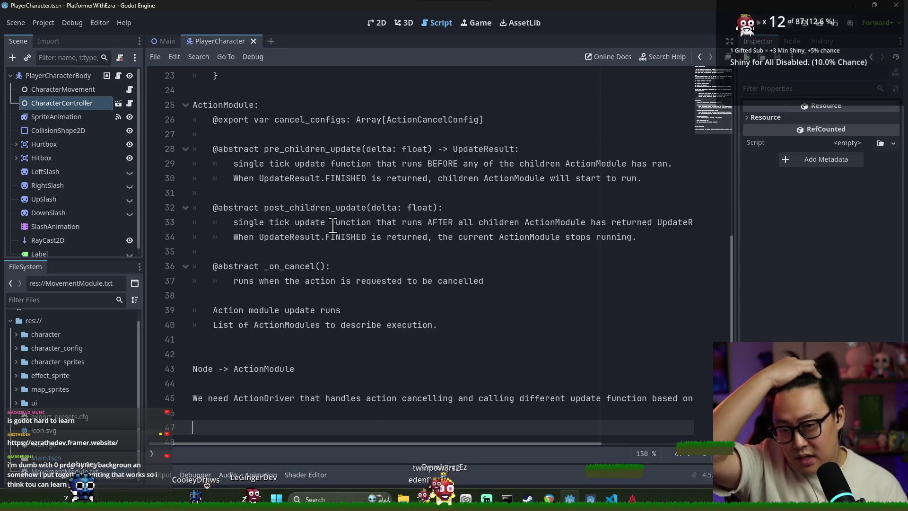
{"action": "mouse_move", "coordinate": [264, 148]}
{"action": "left_mouse_down"}
{"action": "mouse_move", "coordinate": [328, 183]}
{"action": "mouse_move", "coordinate": [364, 188]}
{"action": "mouse_move", "coordinate": [338, 180]}
{"action": "left_mouse_up"}
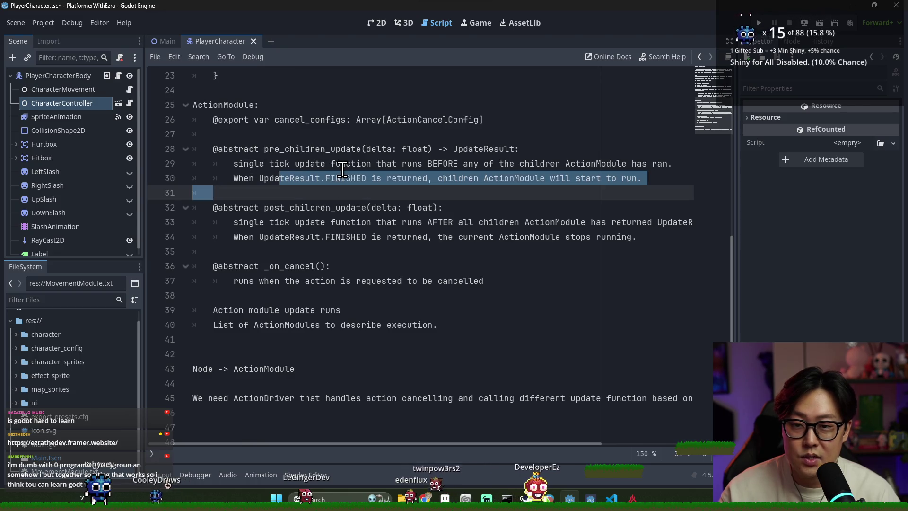
{"action": "key", "text": "Up"}
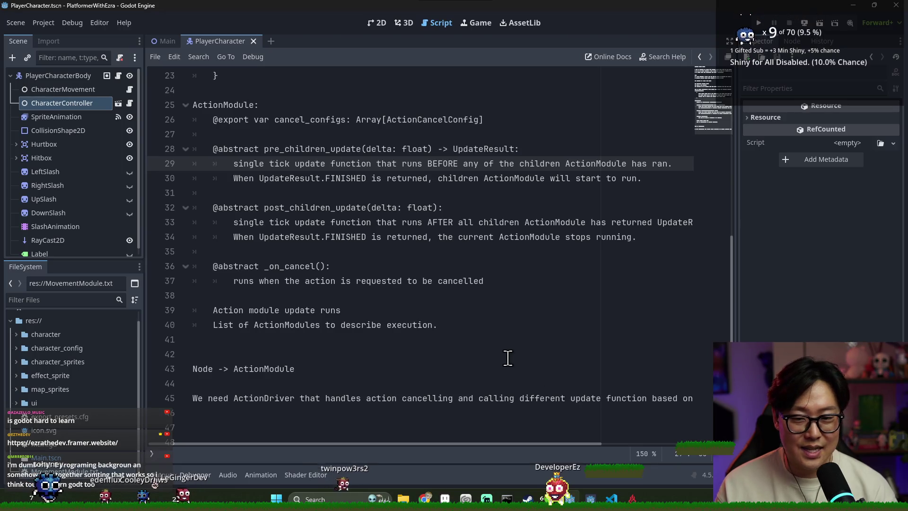
{"action": "left_click", "coordinate": [241, 360]}
{"action": "scroll", "coordinate": [241, 361], "scroll_direction": "down", "scroll_amount": 1}
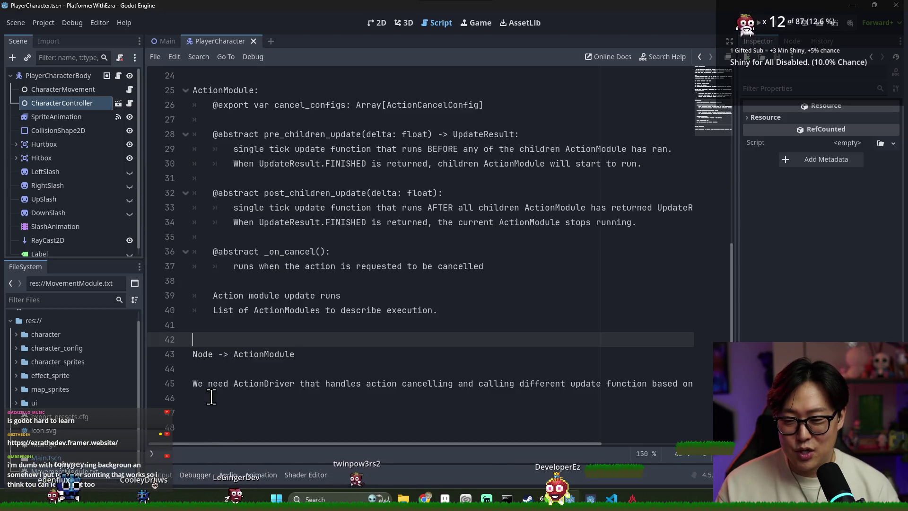
{"action": "left_click", "coordinate": [361, 368]}
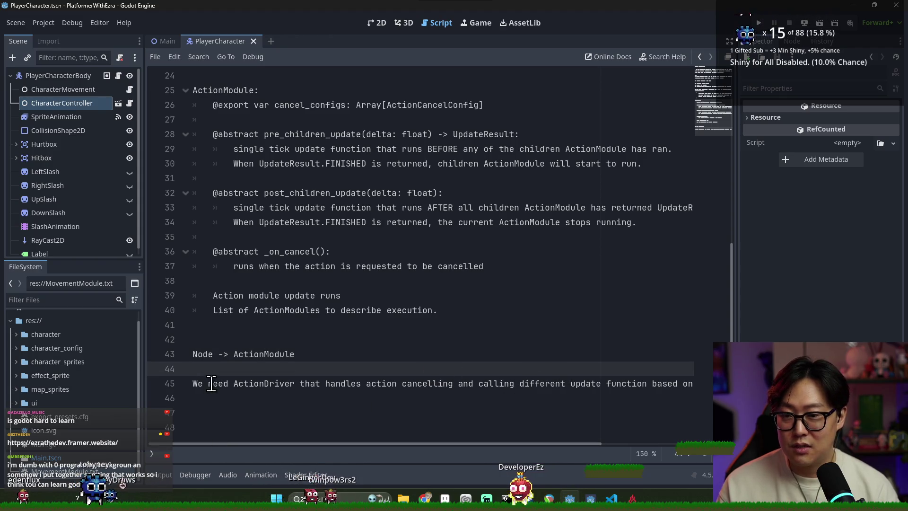
{"action": "left_click", "coordinate": [230, 341], "text": "shift"}
{"action": "key", "text": "BackSpace"}
{"action": "key", "text": "BackSpace"}
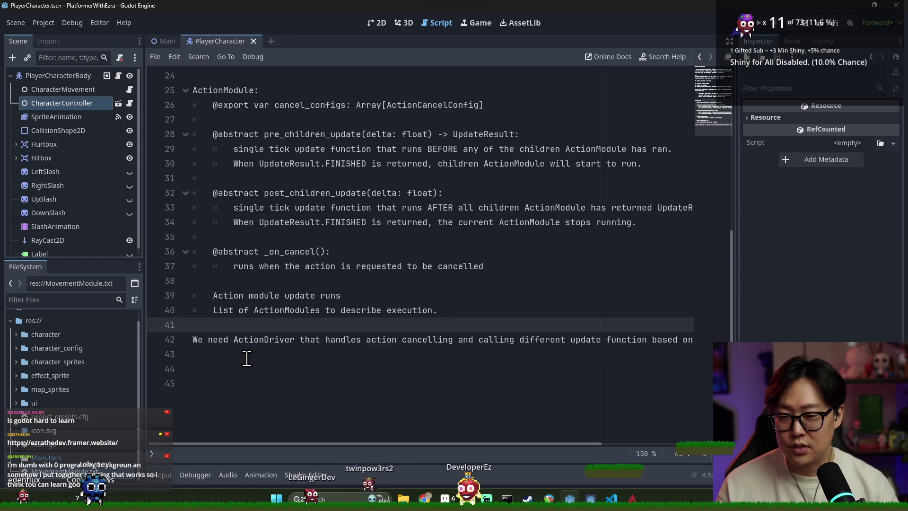
{"action": "scroll", "coordinate": [307, 331], "scroll_direction": "up", "scroll_amount": 1}
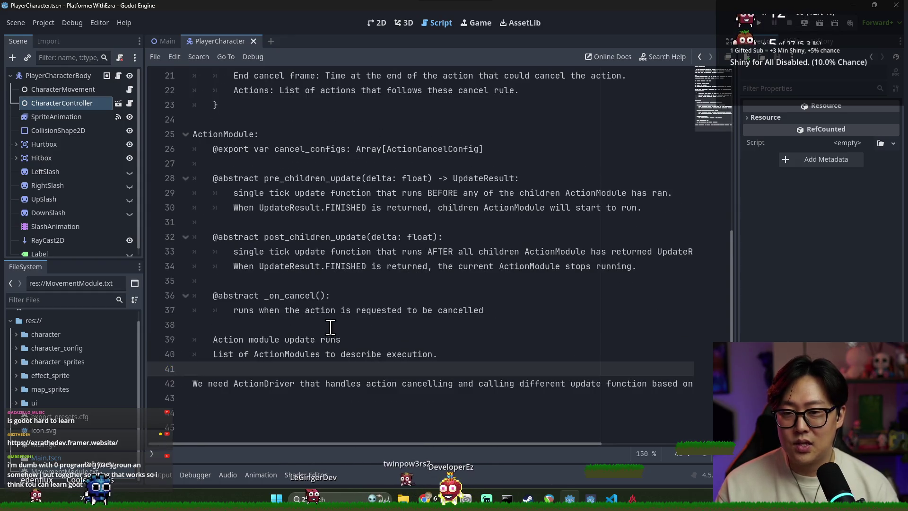
{"action": "key", "text": "ctrl+z"}
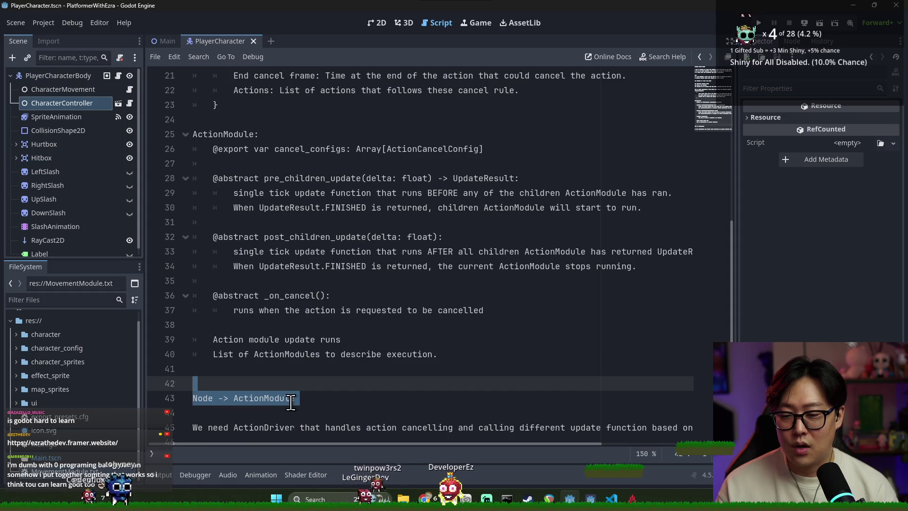
{"action": "scroll", "coordinate": [290, 402], "scroll_direction": "down", "scroll_amount": 1}
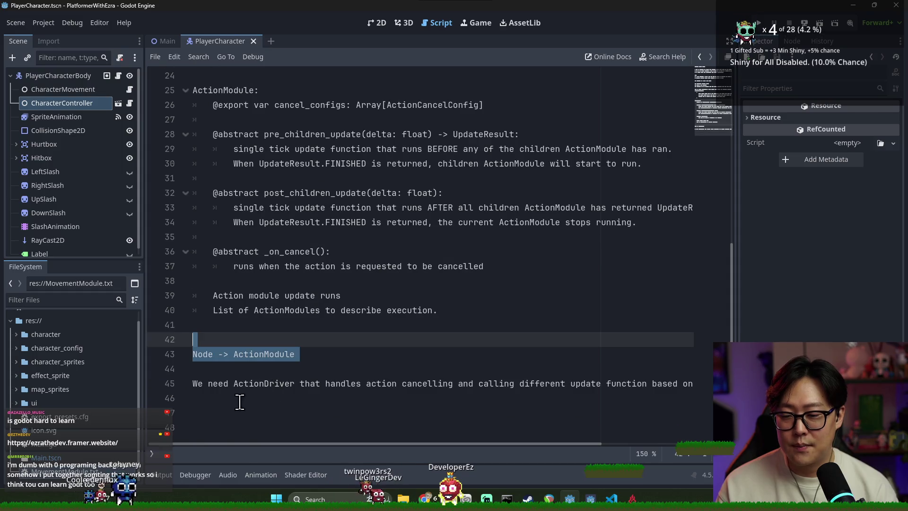
{"action": "left_click", "coordinate": [298, 383]}
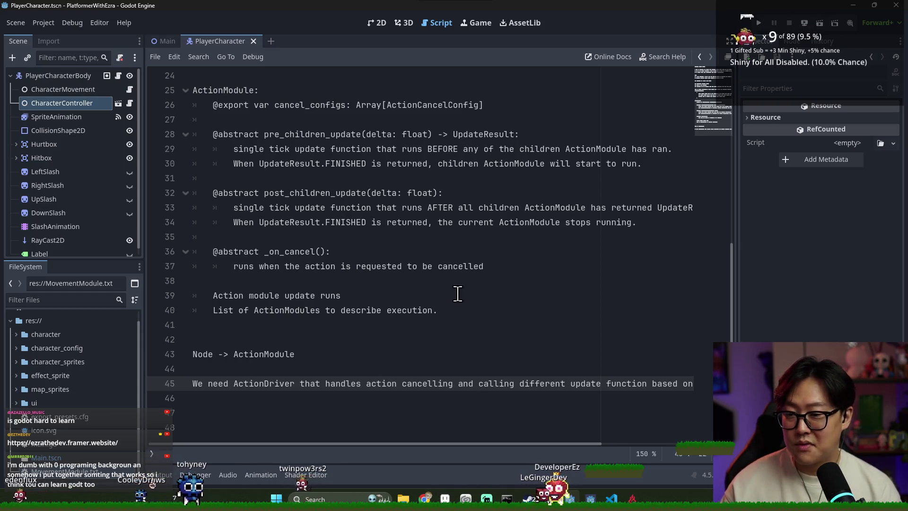
{"action": "left_click", "coordinate": [255, 374]}
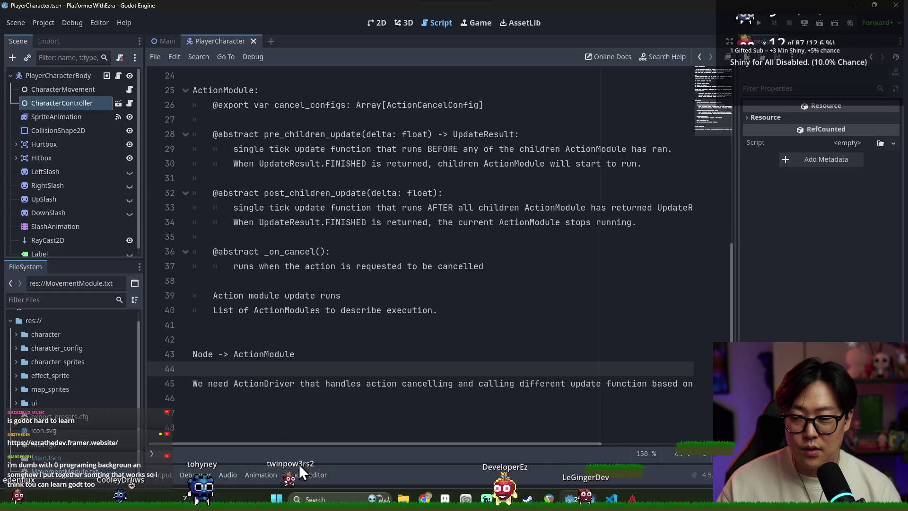
{"action": "scroll", "coordinate": [314, 411], "scroll_direction": "up", "scroll_amount": 2}
{"action": "scroll", "coordinate": [335, 418], "scroll_direction": "down", "scroll_amount": 2}
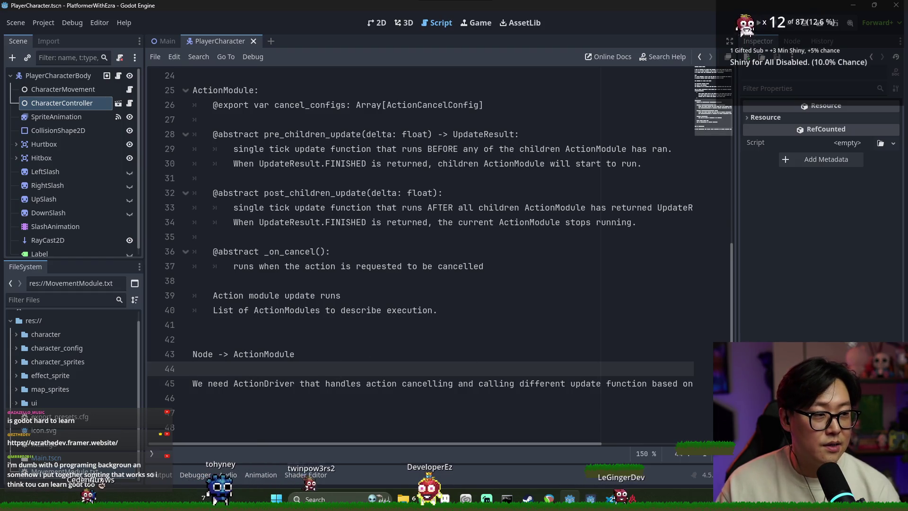
{"action": "scroll", "coordinate": [265, 426], "scroll_direction": "up", "scroll_amount": 2}
{"action": "scroll", "coordinate": [286, 444], "scroll_direction": "down", "scroll_amount": 2}
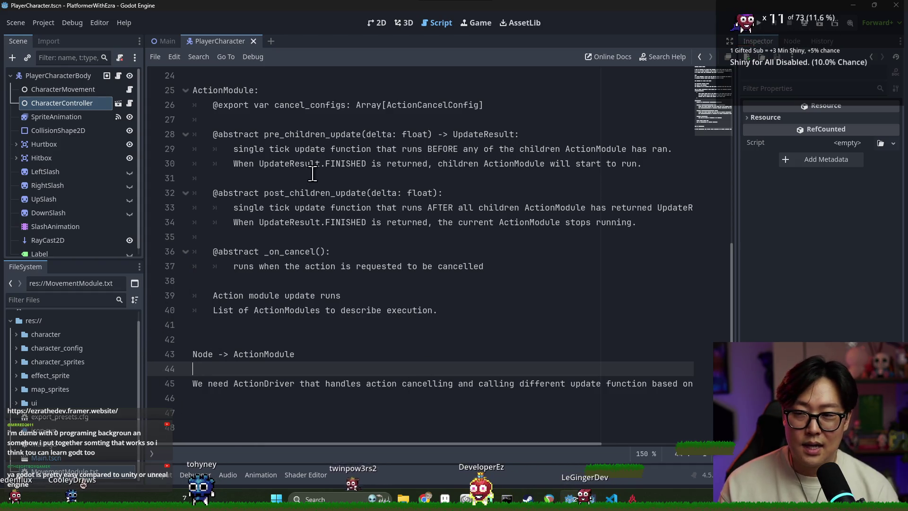
- Switch to the PlayerCharacter scene's 2D view and toggle the PlayerCharacterBody node tree
{"action": "left_click", "coordinate": [376, 24]}
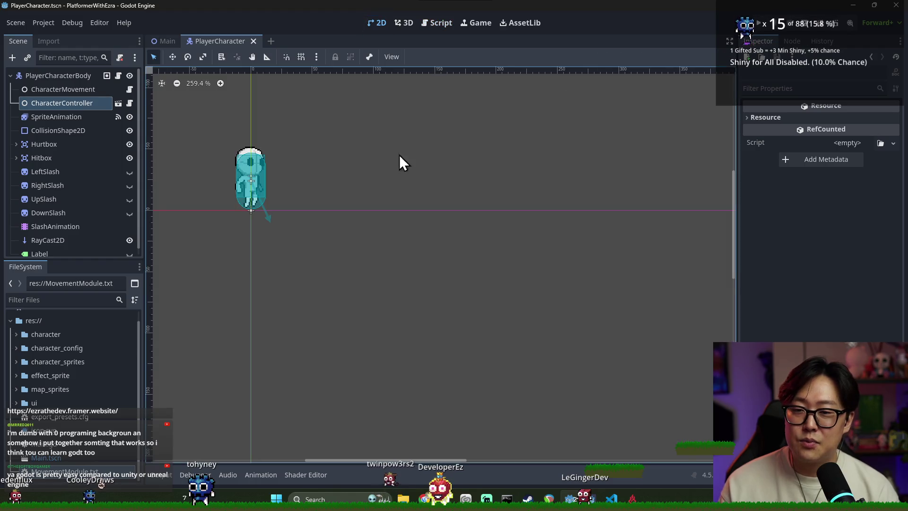
{"action": "scroll", "coordinate": [399, 204], "scroll_direction": "down", "scroll_amount": 3}
{"action": "scroll", "coordinate": [361, 286], "scroll_direction": "up", "scroll_amount": 5}
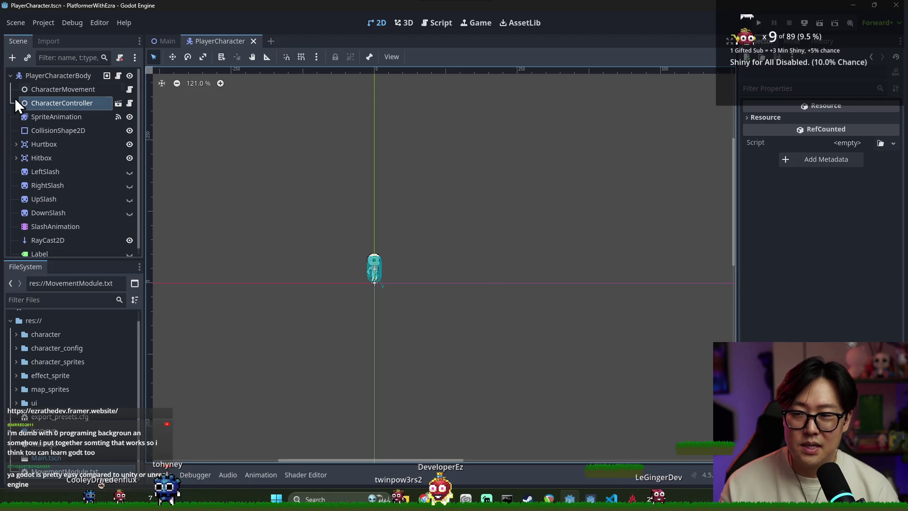
{"action": "left_click", "coordinate": [9, 77]}
{"action": "left_click", "coordinate": [8, 77]}
- Inspect the Hurtbox, its CollisionShape2D and RightSlash nodes, then open the Main scene
{"action": "left_click", "coordinate": [44, 118]}
{"action": "left_click", "coordinate": [56, 187]}
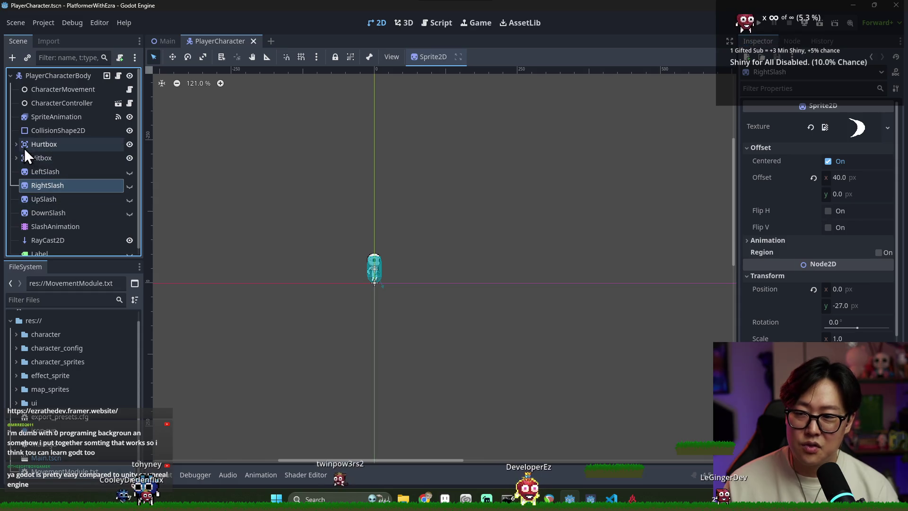
{"action": "left_click", "coordinate": [16, 144]}
{"action": "left_click", "coordinate": [37, 158]}
{"action": "left_click", "coordinate": [31, 143]}
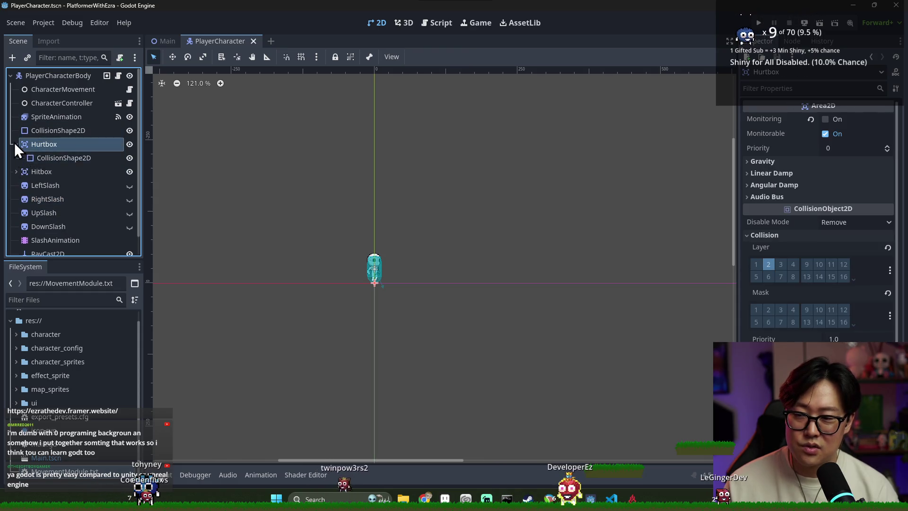
{"action": "left_click", "coordinate": [12, 75]}
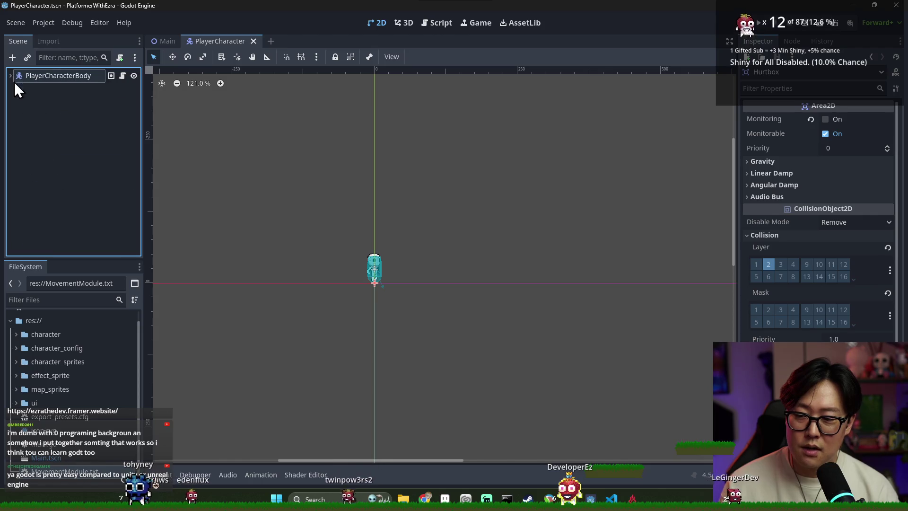
{"action": "left_click", "coordinate": [12, 76]}
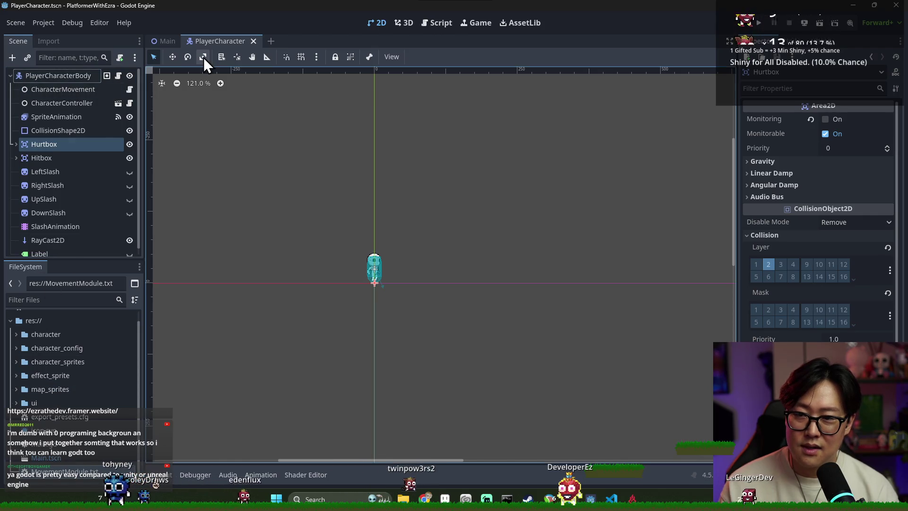
{"action": "left_click", "coordinate": [165, 42]}
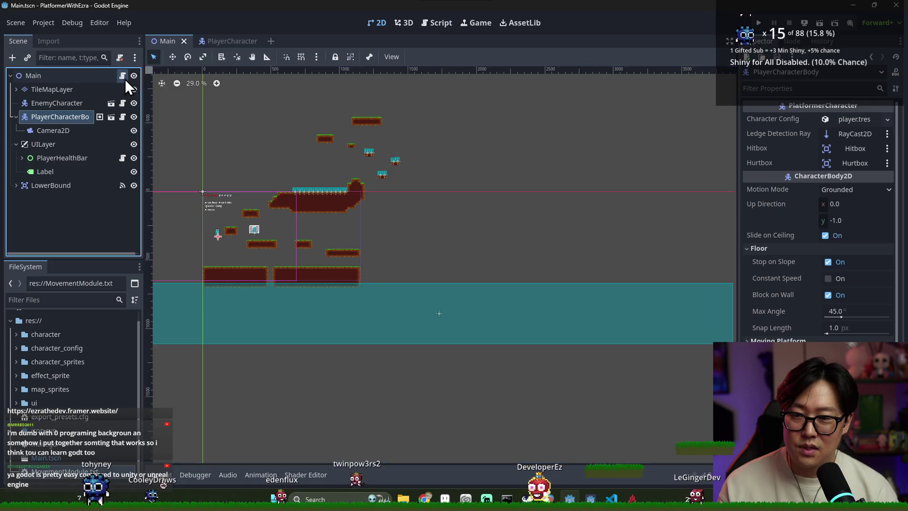
- Open main.gd from the Main node, check player_character.gd, then return to main.gd
{"action": "left_click", "coordinate": [122, 76]}
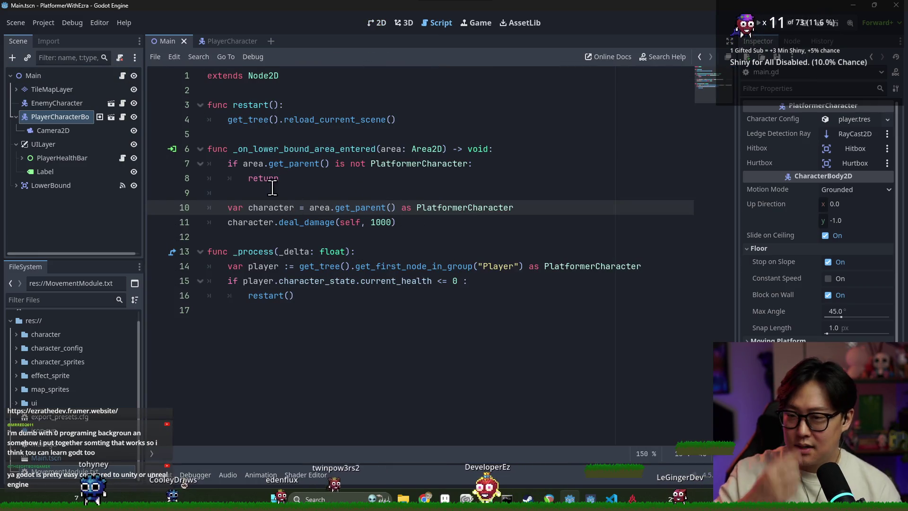
{"action": "left_click", "coordinate": [374, 23]}
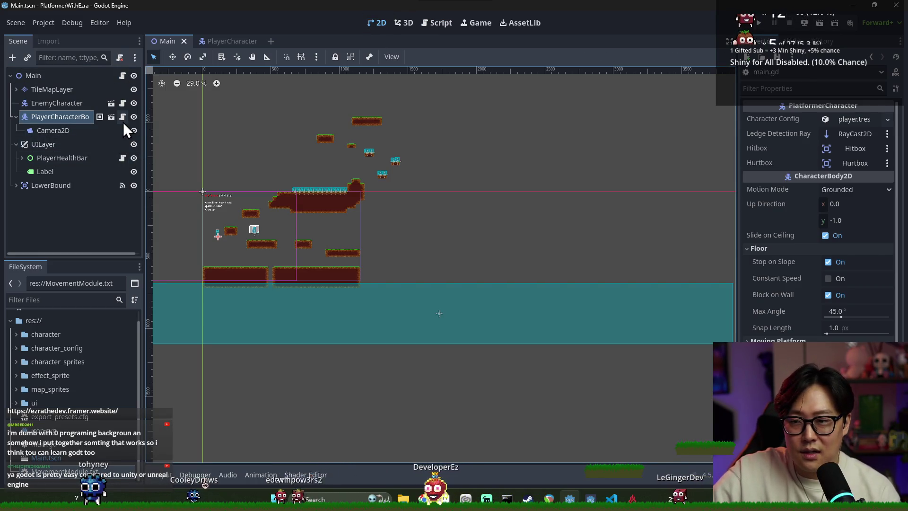
{"action": "left_click", "coordinate": [123, 119]}
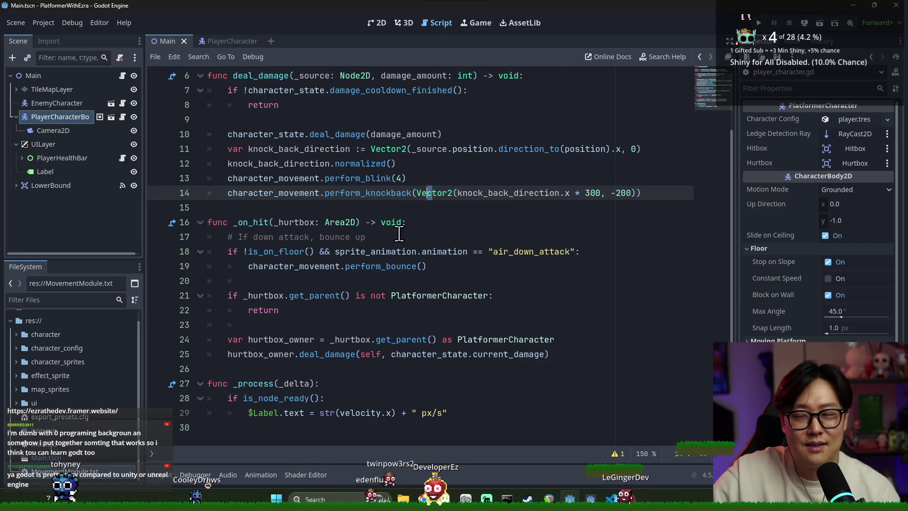
{"action": "left_click", "coordinate": [122, 74]}
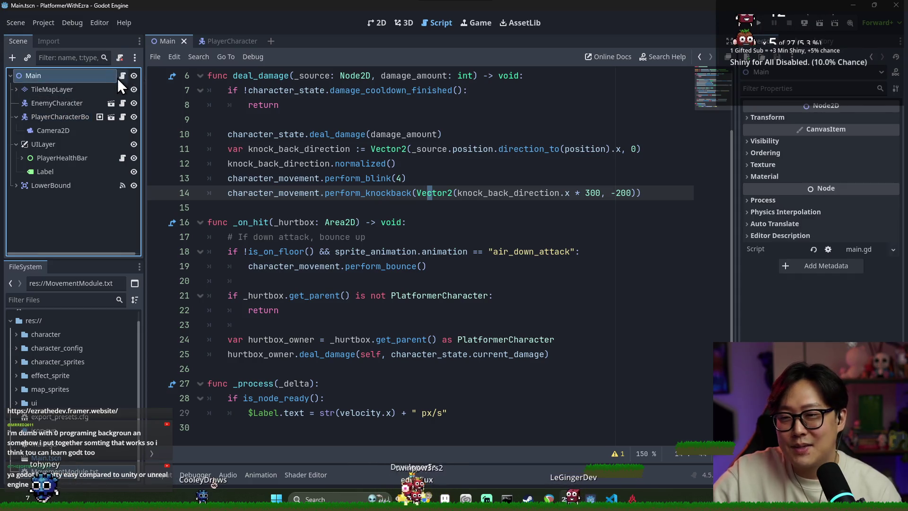
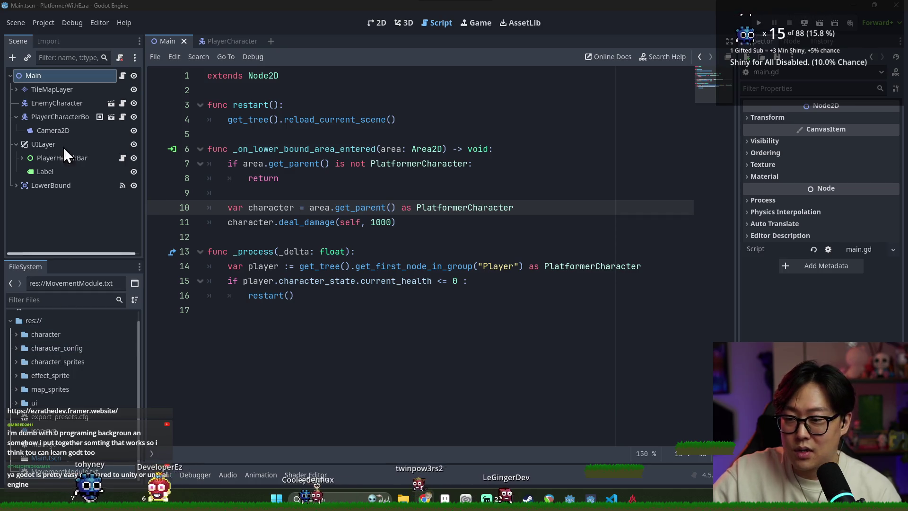
- Open MovementModule.txt from the FileSystem dock and scroll to its ActionModule notes
{"action": "double_click", "coordinate": [75, 476]}
{"action": "scroll", "coordinate": [350, 308], "scroll_direction": "up", "scroll_amount": 7}
{"action": "scroll", "coordinate": [302, 402], "scroll_direction": "down", "scroll_amount": 6}
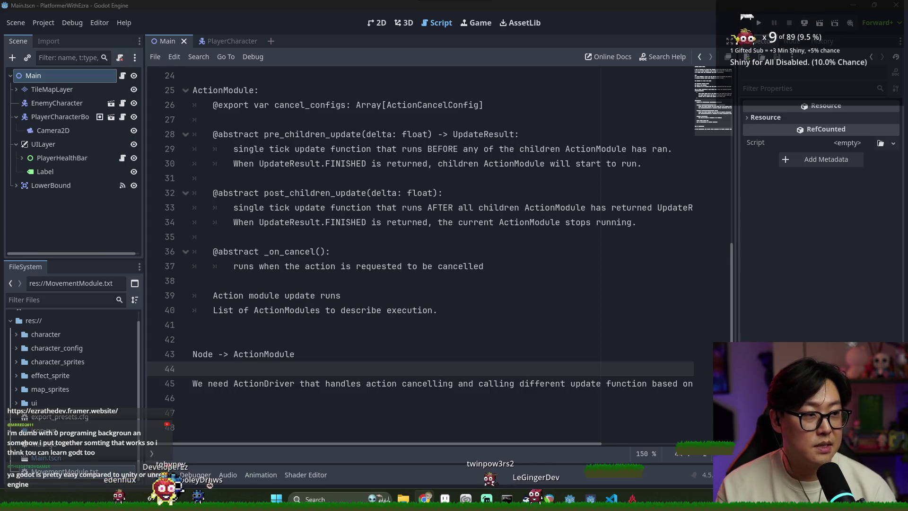
- Delete the 'Node -> ActionModule' lines from the notes
{"action": "left_click", "coordinate": [290, 354]}
{"action": "left_click_drag", "start_coordinate": [279, 354], "coordinate": [276, 343]}
{"action": "double_click", "coordinate": [274, 354]}
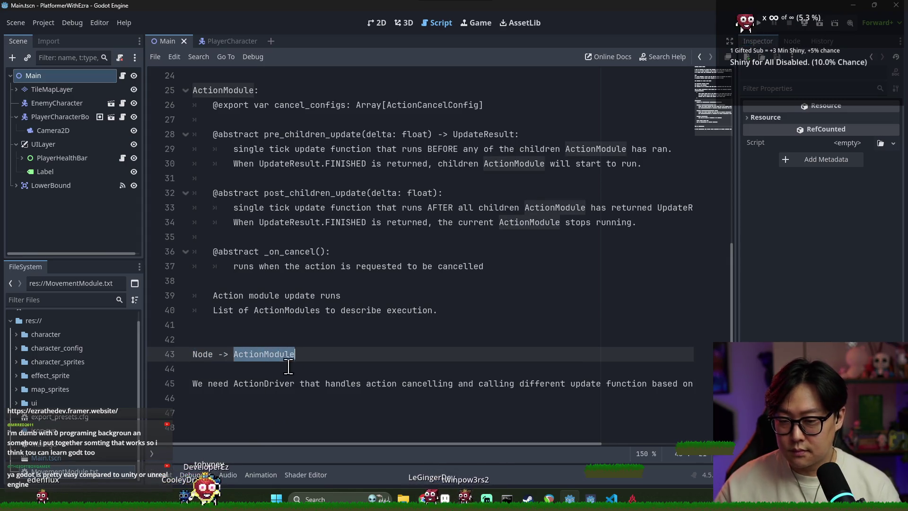
{"action": "left_click", "coordinate": [279, 398]}
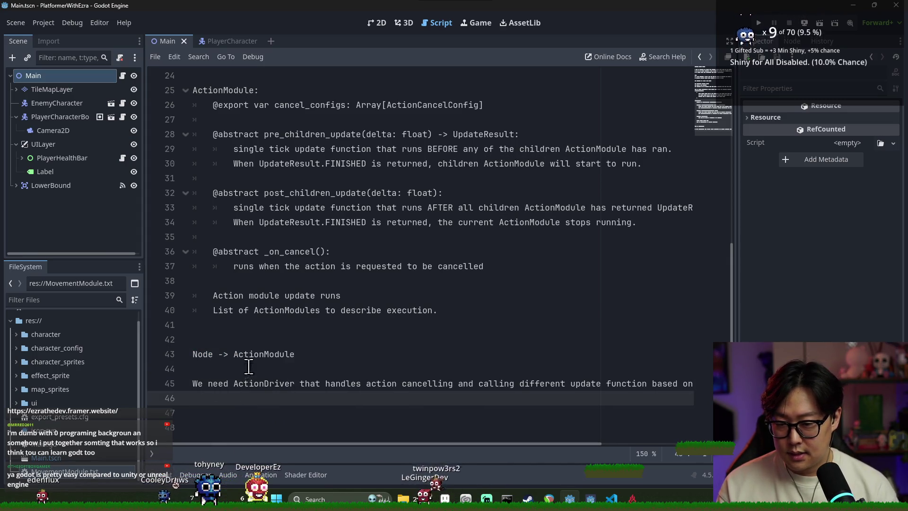
{"action": "left_click", "coordinate": [290, 354]}
{"action": "key", "text": "shift+Up"}
{"action": "key", "text": "shift+Up"}
{"action": "key", "text": "Delete"}
{"action": "key", "text": "Delete"}
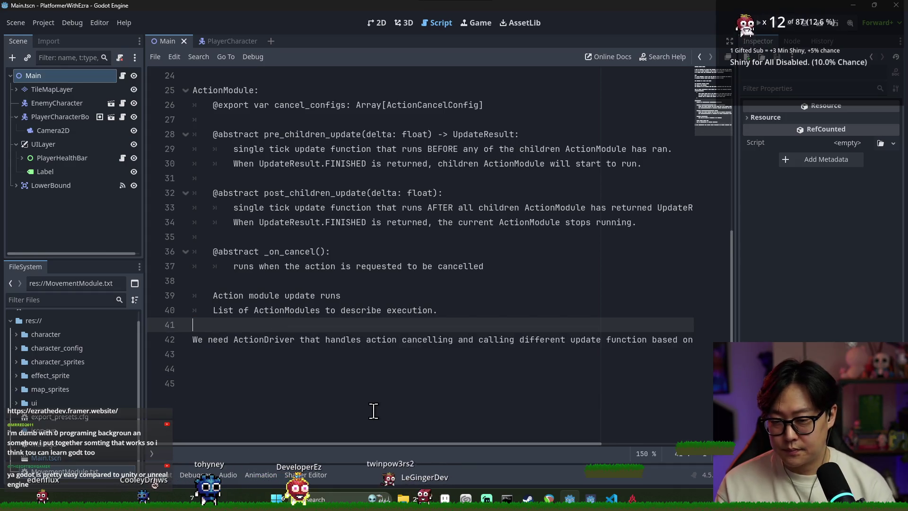
- Add an ActionDriver heading saying it drives the action given the subject, world, AND the action module
{"action": "left_click", "coordinate": [282, 356]}
{"action": "key", "text": "Return"}
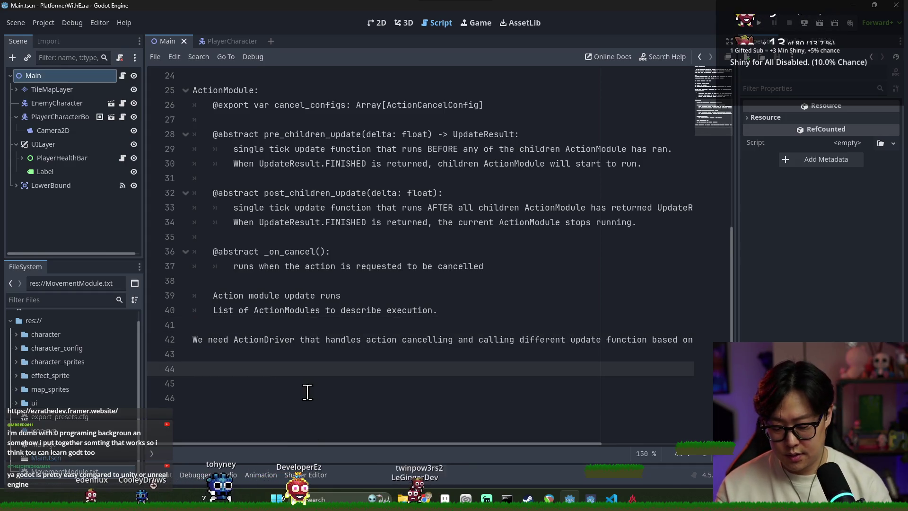
{"action": "type", "text": "ionDriver"}
{"action": "key", "text": "BackSpace"}
{"action": "key", "text": "BackSpace"}
{"action": "key", "text": "BackSpace"}
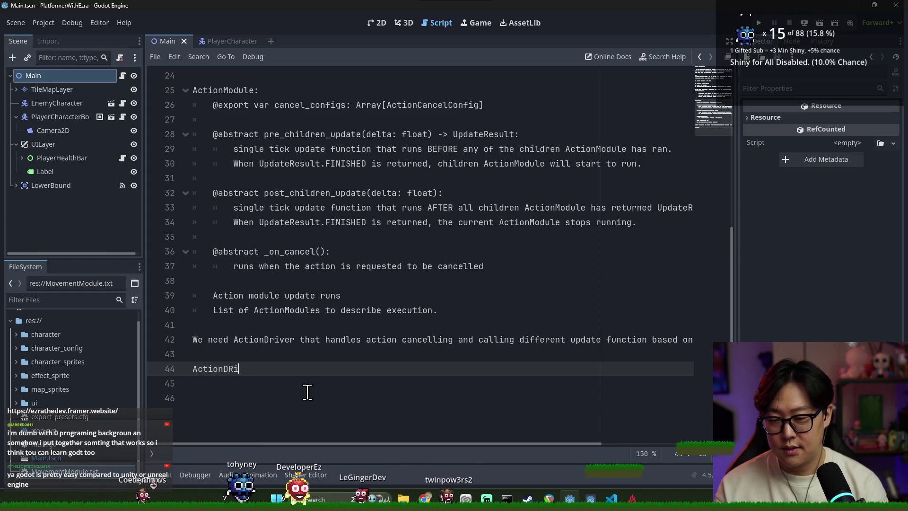
{"action": "type", "text": "iver"}
{"action": "key", "text": "Return"}
{"action": "key", "text": "Return"}
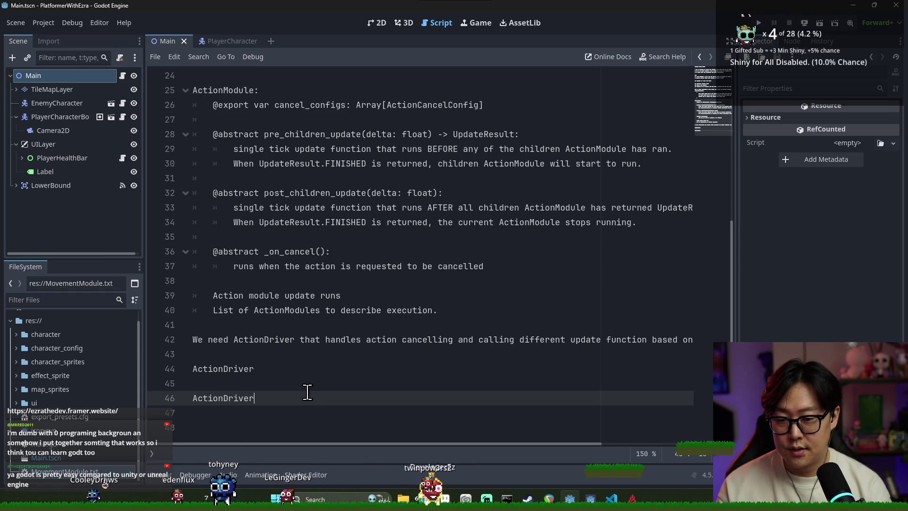
{"action": "type", "text": "the action given the subject"}
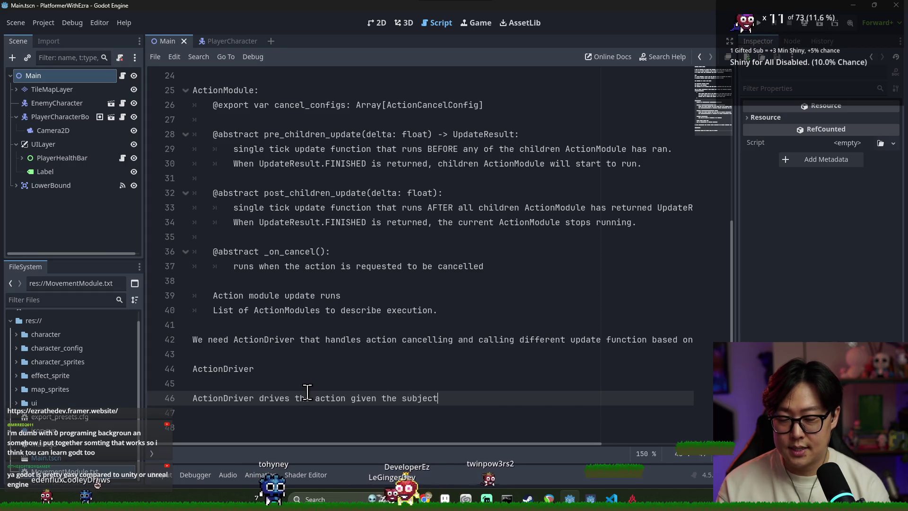
{"action": "type", "text": ","}
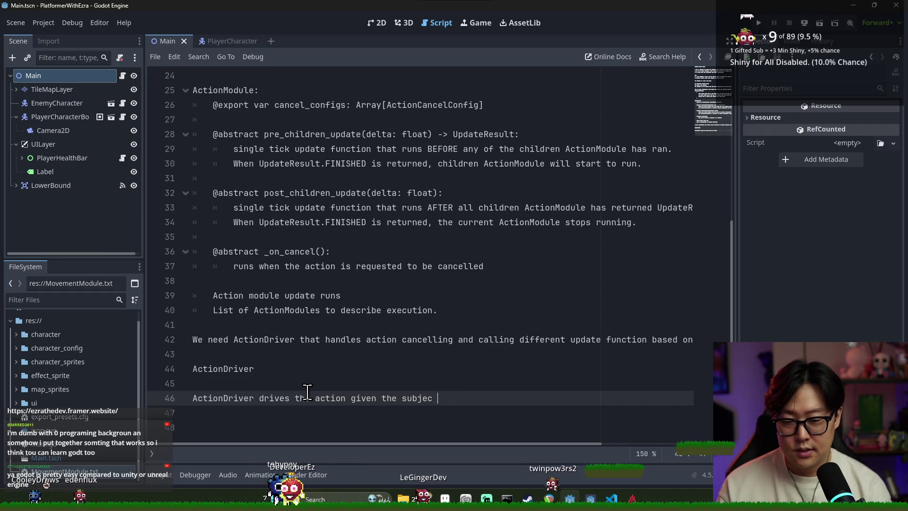
{"action": "type", "text": " and the world"}
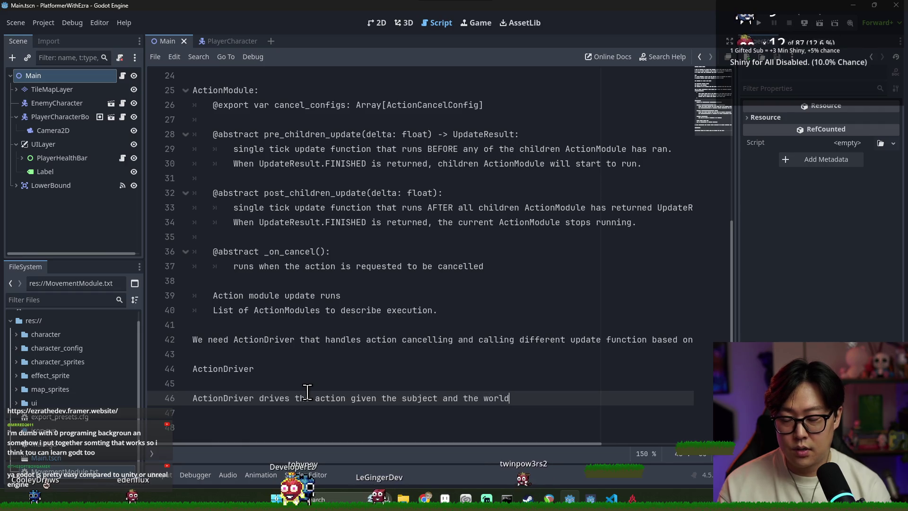
{"action": "type", "text": "."}
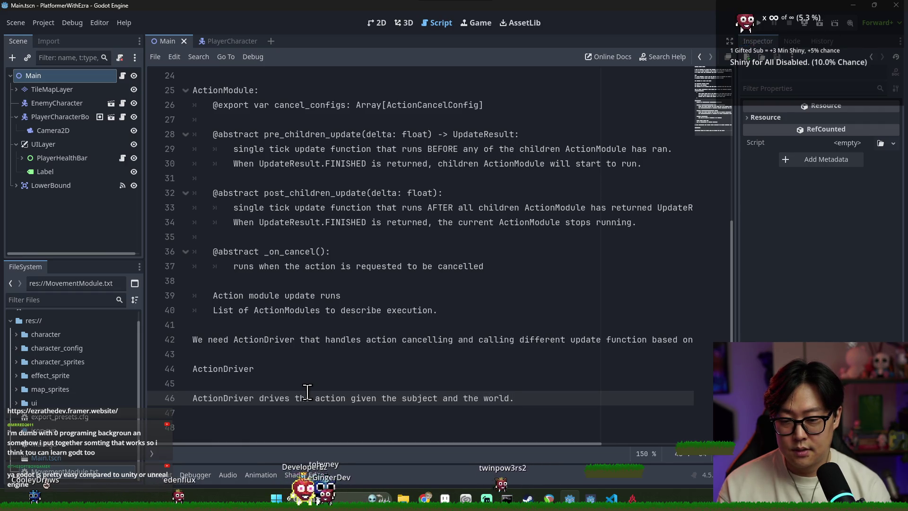
{"action": "key", "text": "BackSpace"}
{"action": "type", "text": ", AND the "}
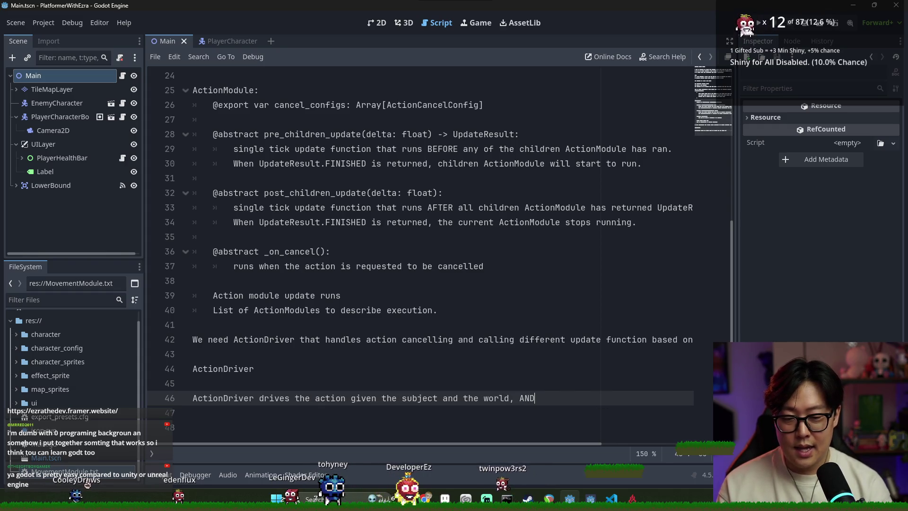
{"action": "type", "text": "action module."}
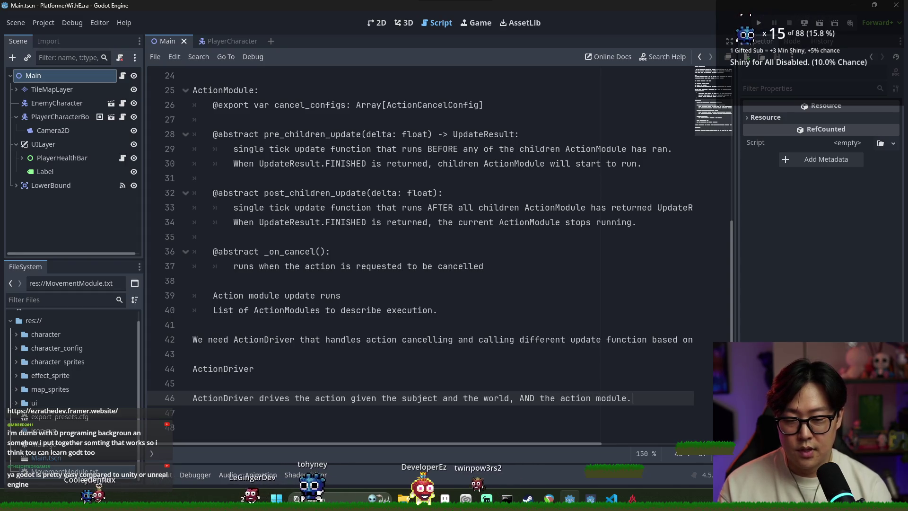
{"action": "key", "text": "Return"}
{"action": "key", "text": "Return"}
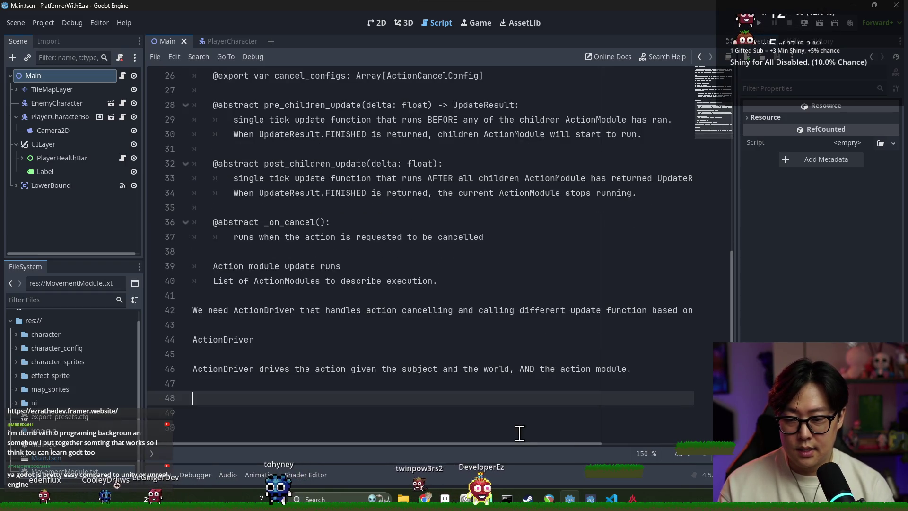
- List the diagram inputs: ActionModule, '|- World Information' and '- Subject(Performer)' on separate lines
{"action": "type", "text": "ActionModue"}
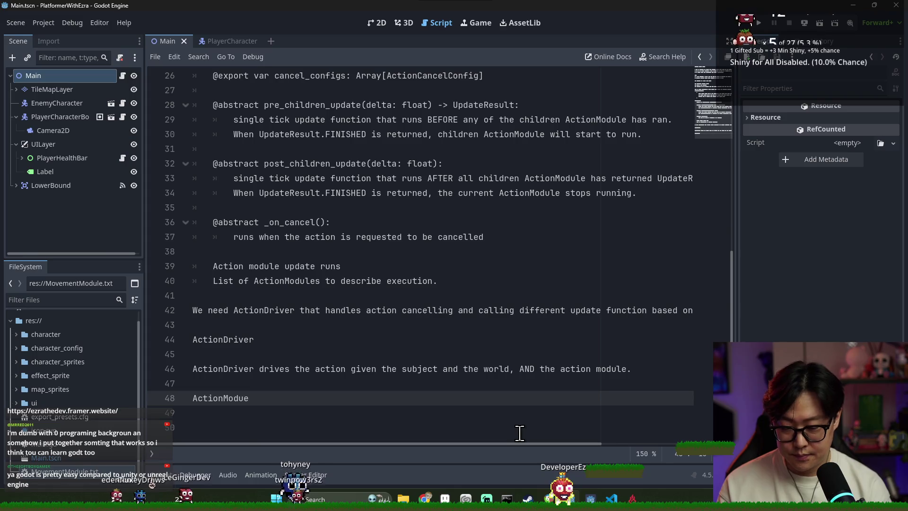
{"action": "key", "text": "Home"}
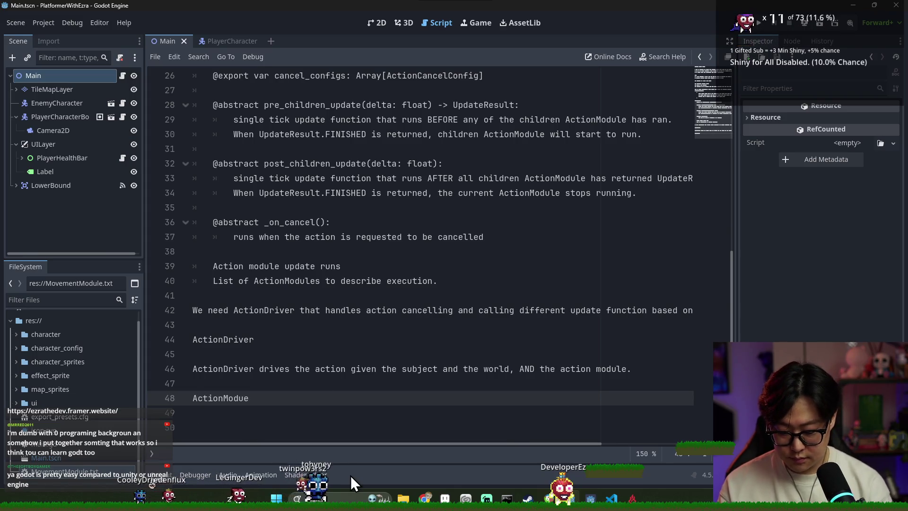
{"action": "type", "text": "-"}
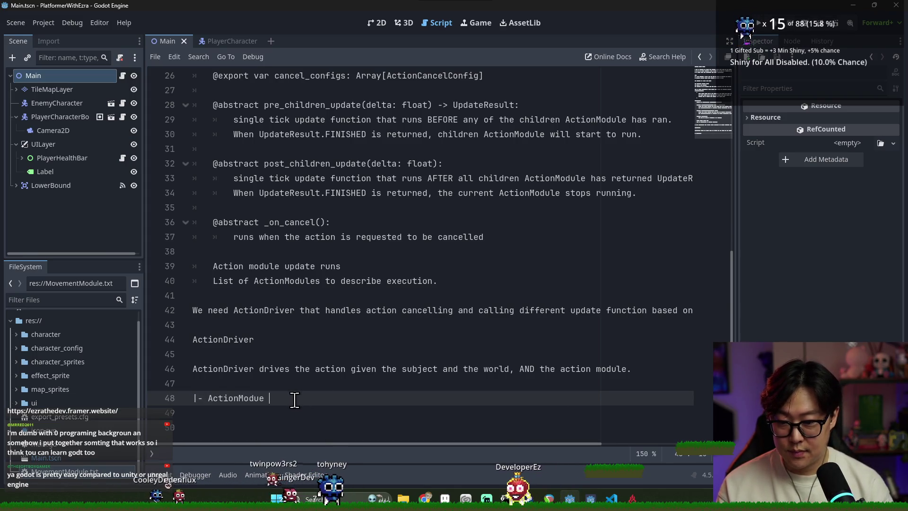
{"action": "left_click", "coordinate": [294, 399]}
{"action": "key", "text": "Return"}
{"action": "type", "text": "|-"}
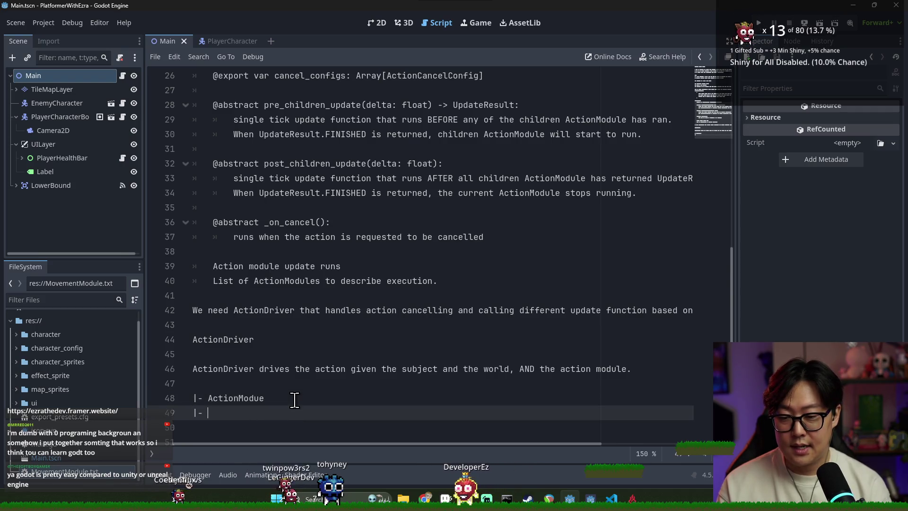
{"action": "type", "text": " World Inform"}
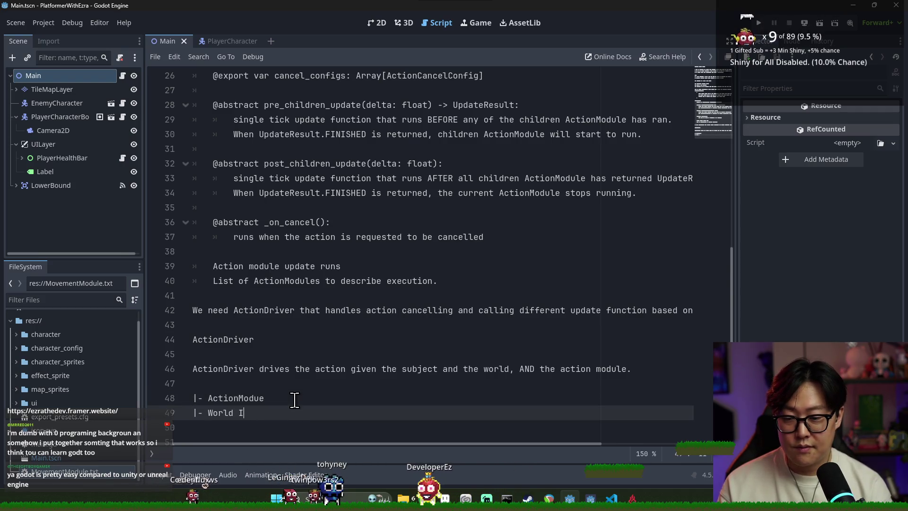
{"action": "type", "text": "ation"}
{"action": "key", "text": "Return"}
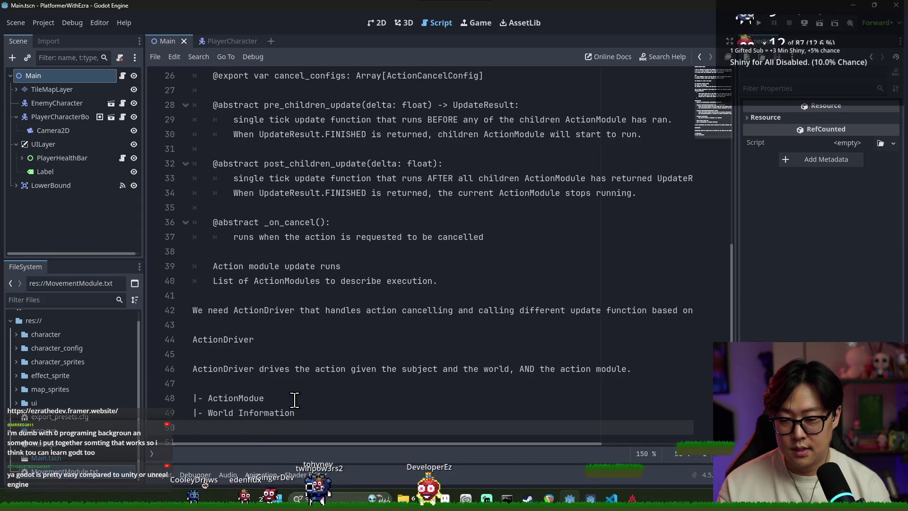
{"action": "type", "text": "- Subject("}
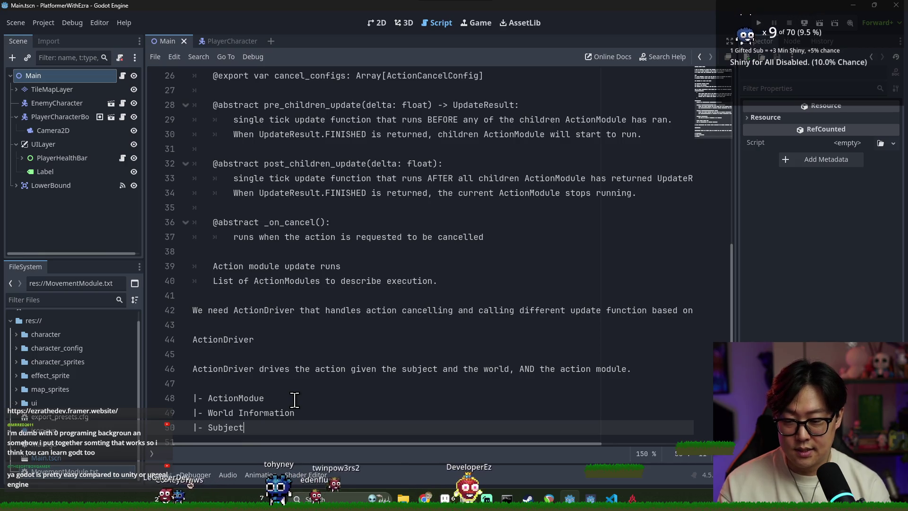
{"action": "type", "text": "Performer"}
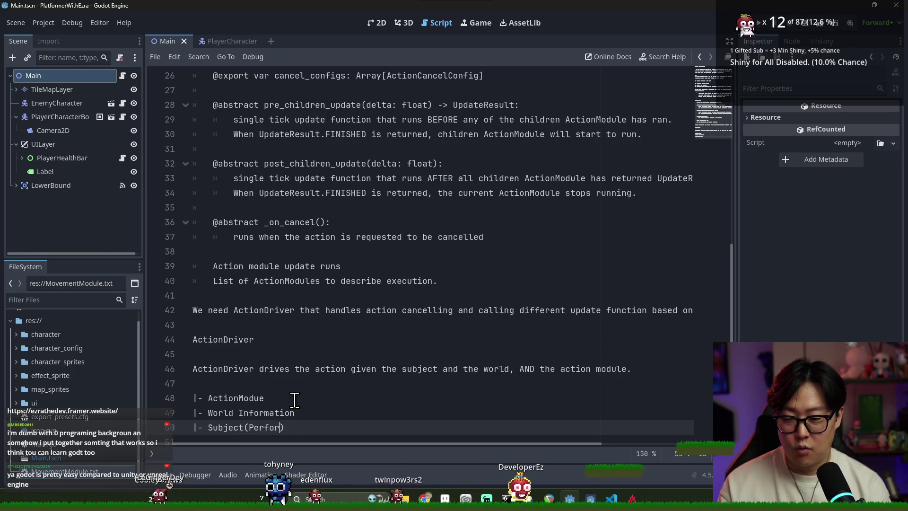
{"action": "scroll", "coordinate": [287, 409], "scroll_direction": "down", "scroll_amount": 1}
- End the diagram lines with '--|', add '-----> Action Driver' after World Information, and fix the ActionModue typo
{"action": "left_click", "coordinate": [327, 373]}
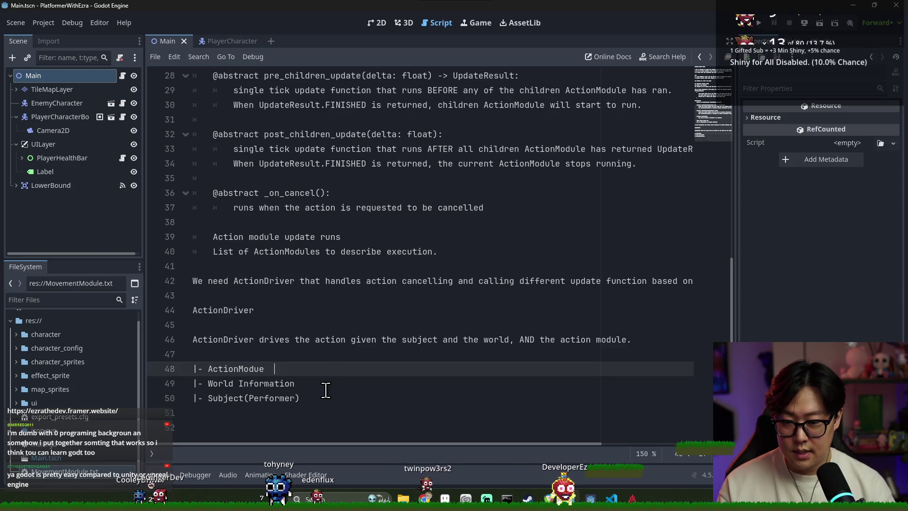
{"action": "type", "text": "--"}
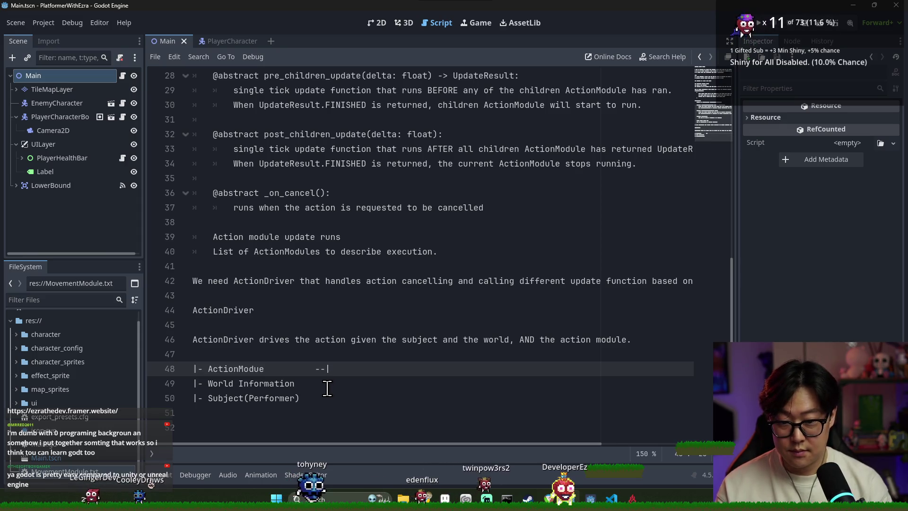
{"action": "type", "text": "|"}
{"action": "left_click", "coordinate": [333, 389]}
{"action": "type", "text": "--"}
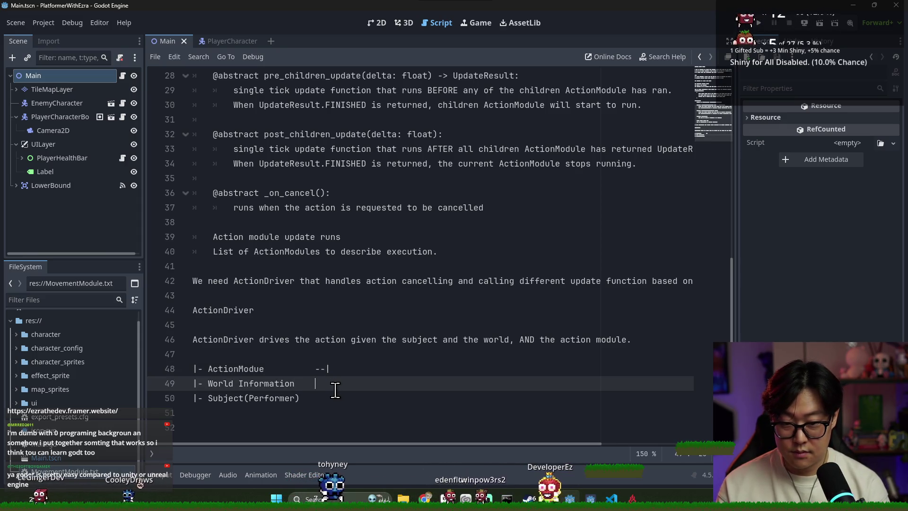
{"action": "type", "text": "|"}
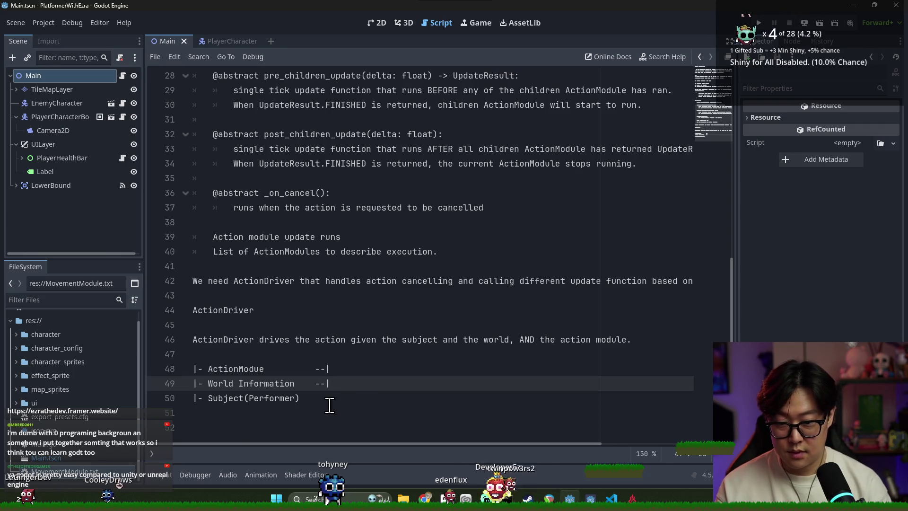
{"action": "left_click", "coordinate": [333, 400]}
{"action": "type", "text": "--|"}
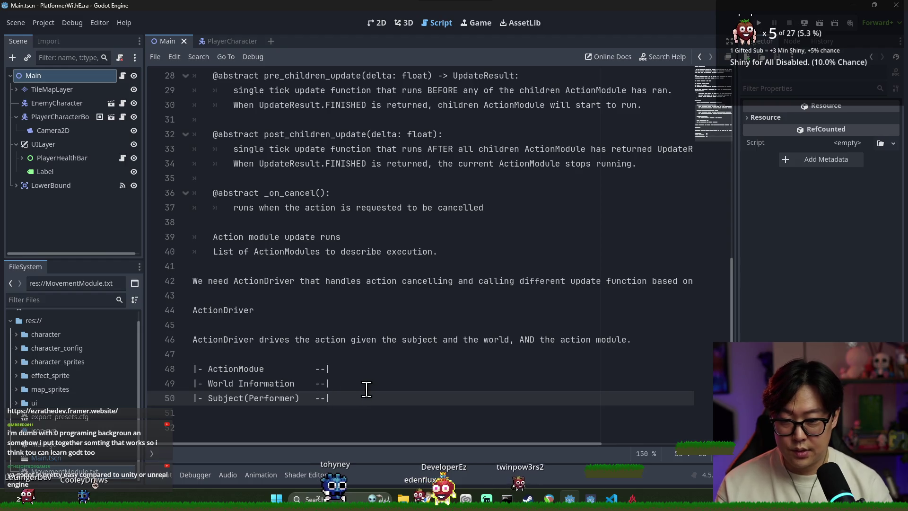
{"action": "left_click", "coordinate": [365, 385]}
{"action": "type", "text": "-----> "}
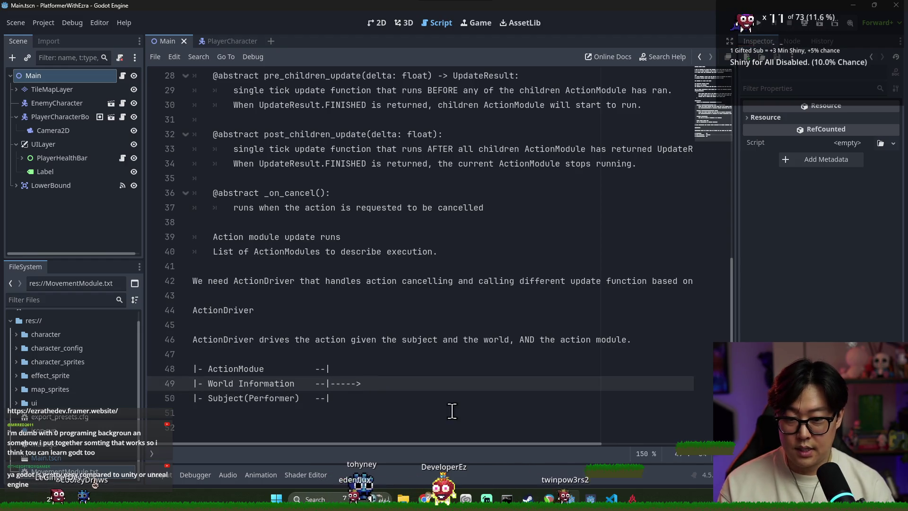
{"action": "type", "text": "Action Driv"}
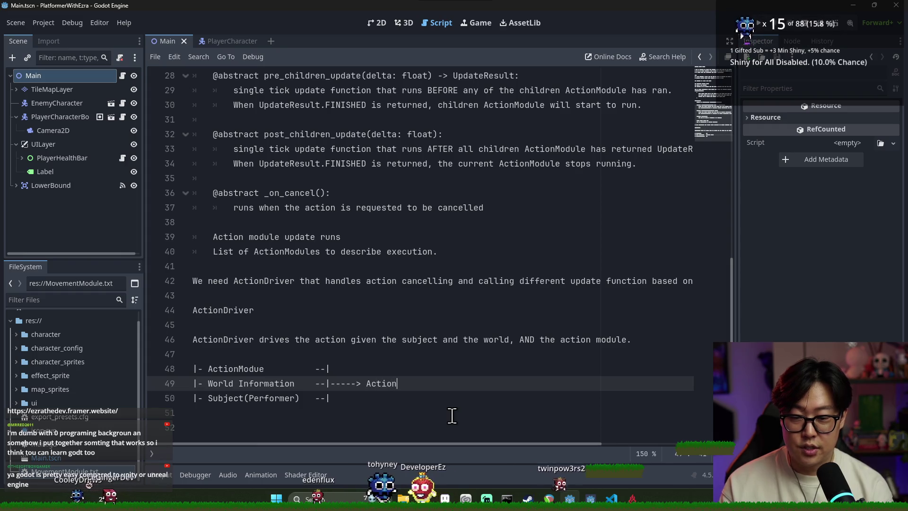
{"action": "type", "text": "er"}
{"action": "left_click_drag", "start_coordinate": [203, 369], "coordinate": [296, 384]}
{"action": "left_click", "coordinate": [283, 369]}
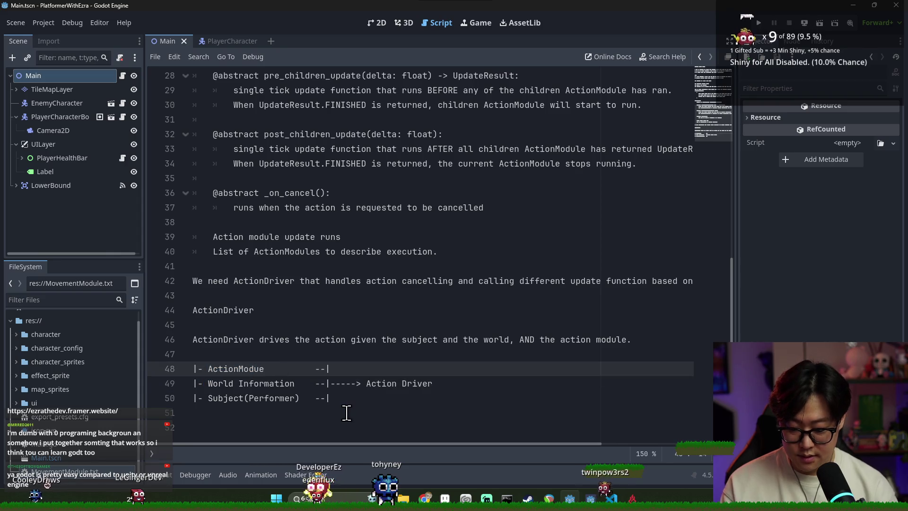
{"action": "left_click", "coordinate": [333, 374]}
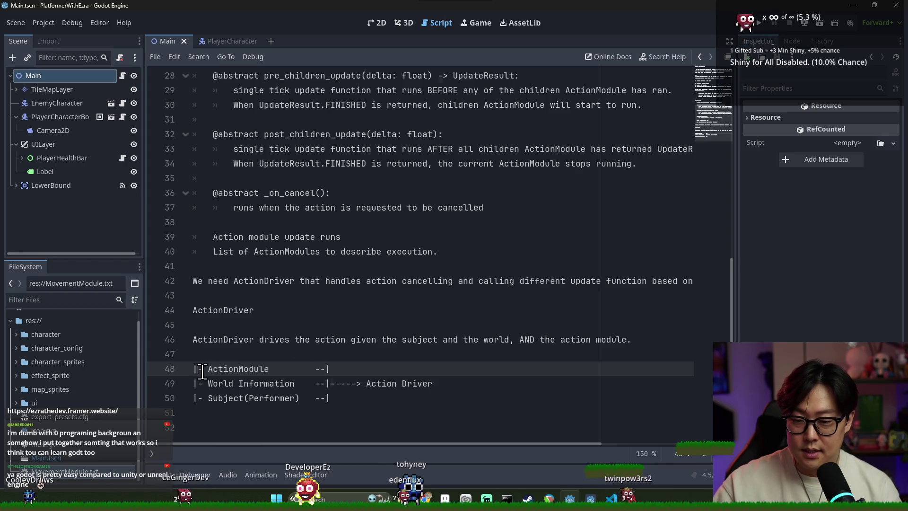
- Highlight the diagram's ActionModule, World Information and Subject(Performer) inputs, then remove an extra blank line below it
{"action": "left_click_drag", "start_coordinate": [194, 369], "coordinate": [391, 403]}
{"action": "left_click", "coordinate": [391, 403]}
{"action": "left_click_drag", "start_coordinate": [203, 369], "coordinate": [294, 383]}
{"action": "left_click_drag", "start_coordinate": [209, 398], "coordinate": [305, 398]}
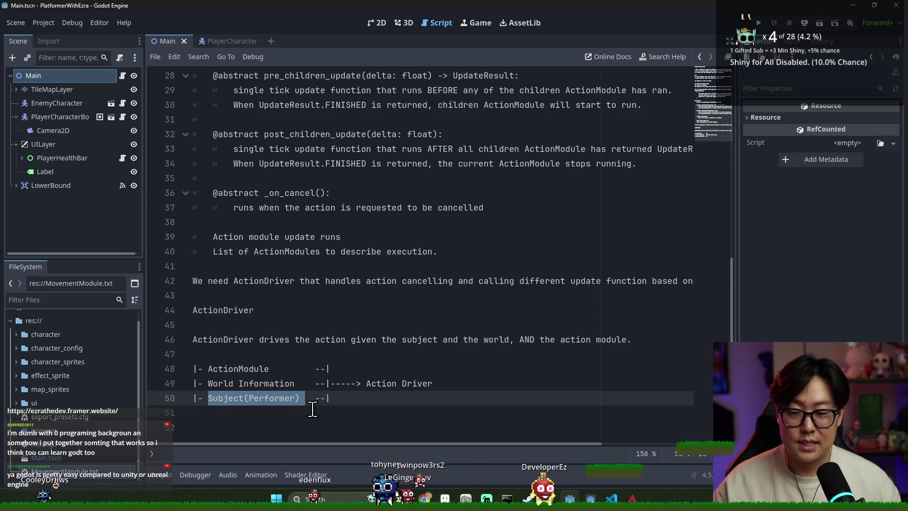
{"action": "left_click", "coordinate": [443, 384]}
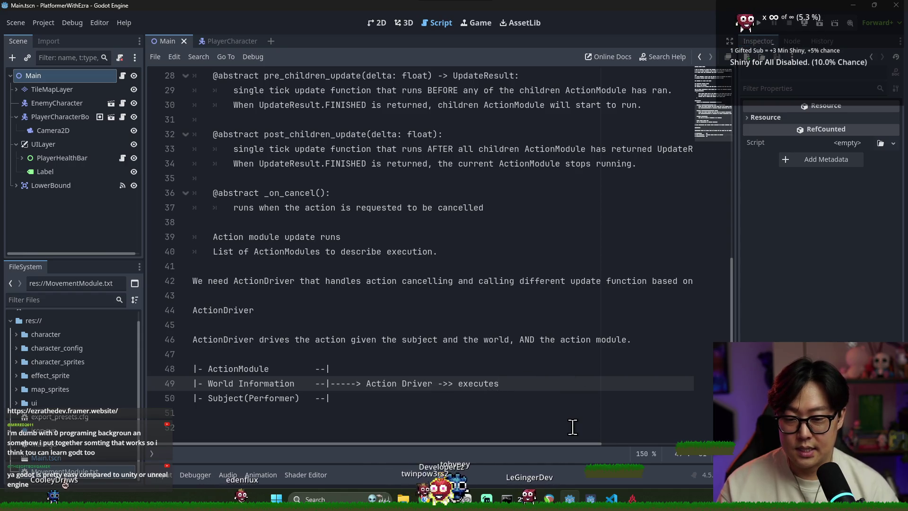
{"action": "left_click", "coordinate": [434, 412]}
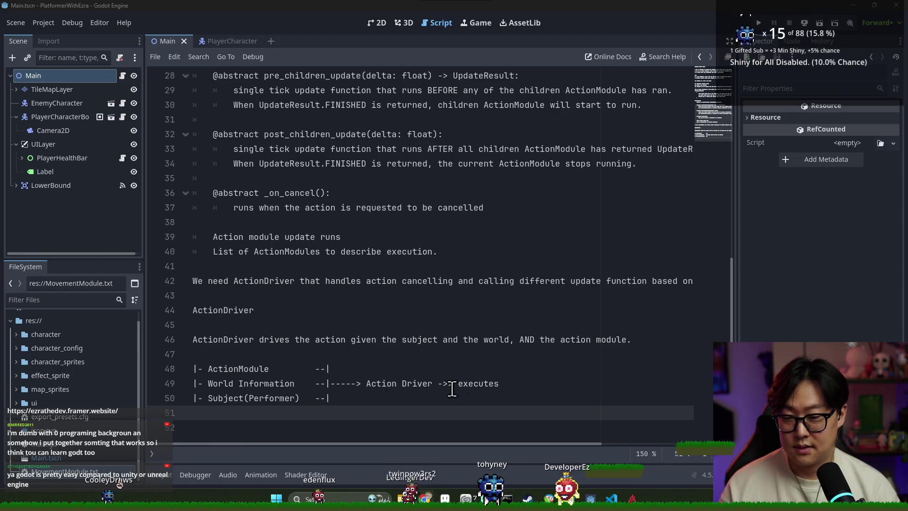
{"action": "left_click_drag", "start_coordinate": [293, 316], "coordinate": [453, 403]}
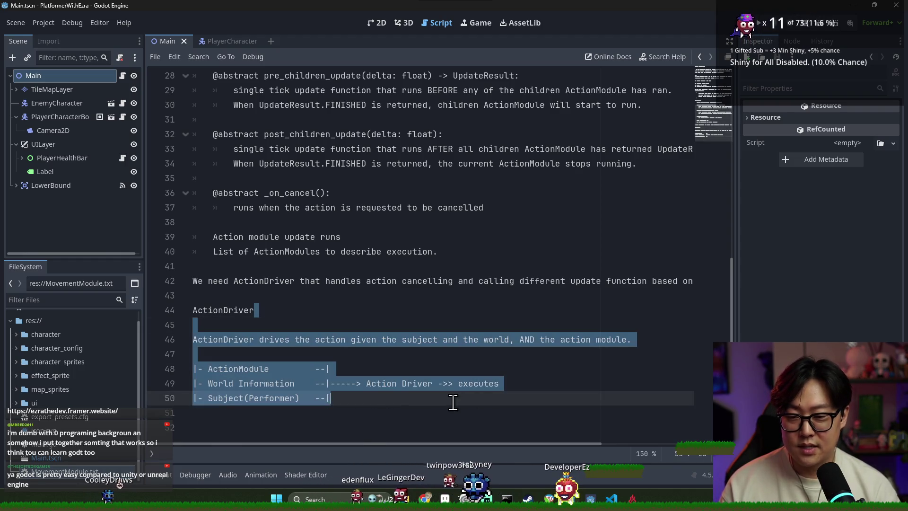
{"action": "double_click", "coordinate": [374, 383]}
{"action": "left_click", "coordinate": [346, 417]}
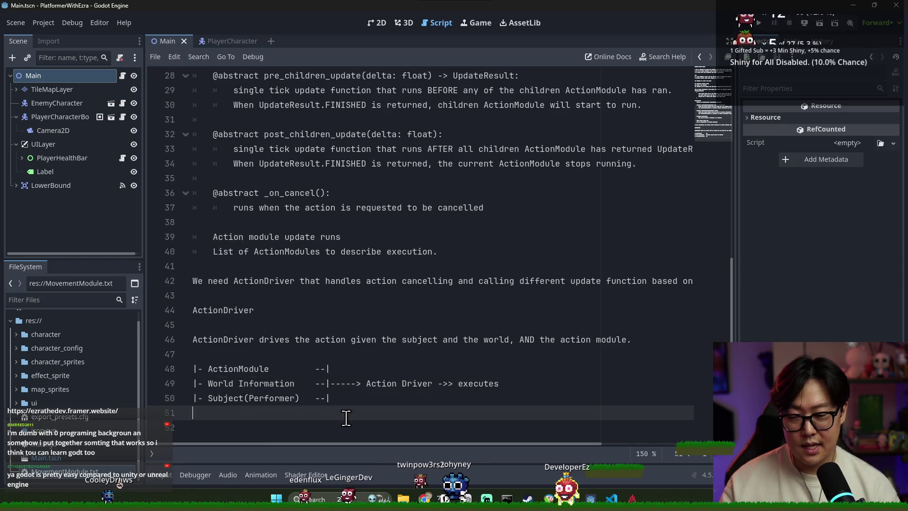
{"action": "left_click", "coordinate": [355, 422]}
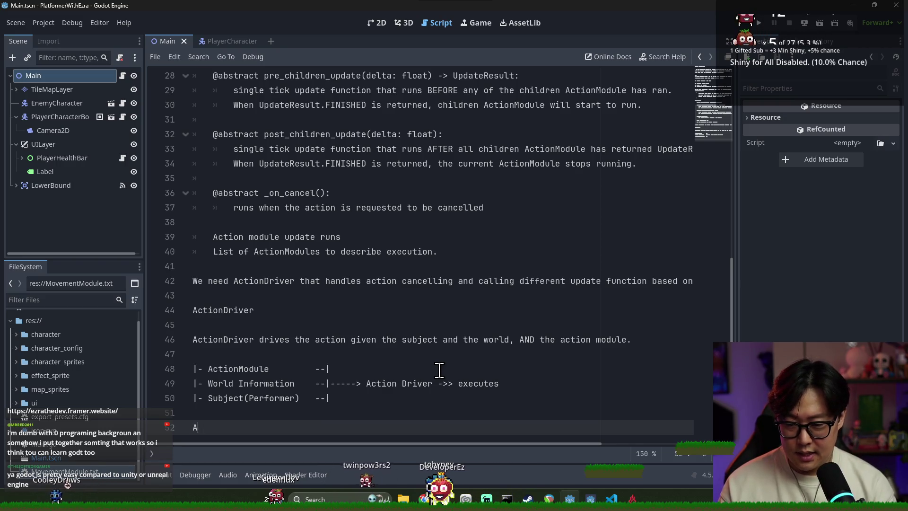
{"action": "key", "text": "BackSpace"}
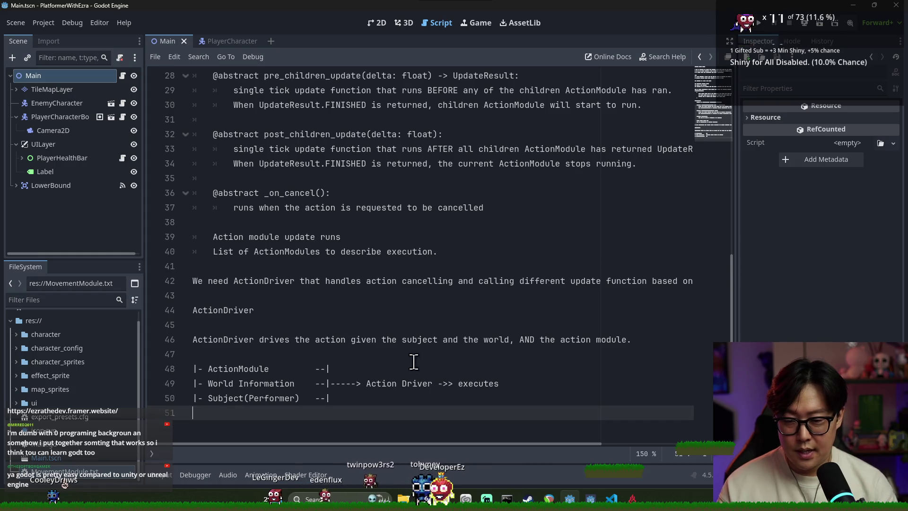
- Highlight Action Driver and its arrows in the diagram, finishing on the empty line below it
{"action": "left_click_drag", "start_coordinate": [367, 383], "coordinate": [444, 384]}
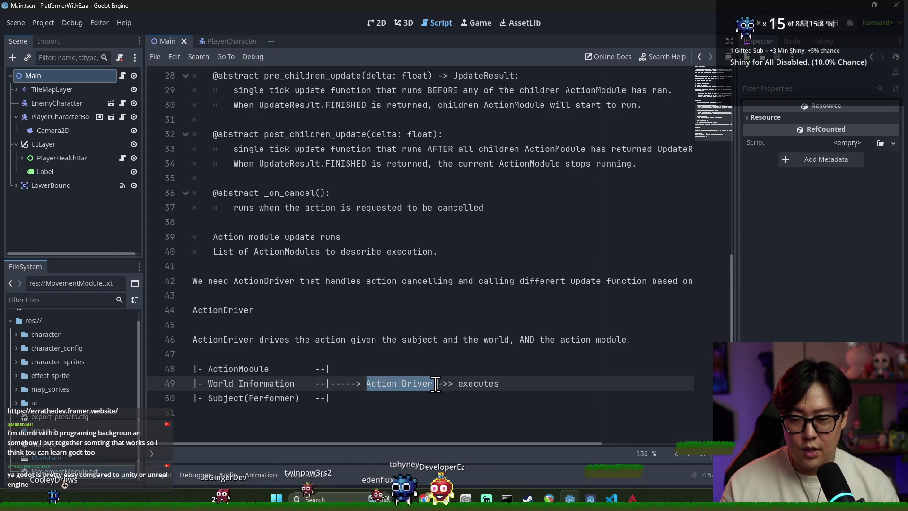
{"action": "mouse_move", "coordinate": [380, 401]}
{"action": "left_mouse_down"}
{"action": "mouse_move", "coordinate": [366, 383]}
{"action": "mouse_move", "coordinate": [457, 383]}
{"action": "left_mouse_up"}
{"action": "left_click", "coordinate": [448, 384]}
{"action": "left_click_drag", "start_coordinate": [356, 384], "coordinate": [436, 385]}
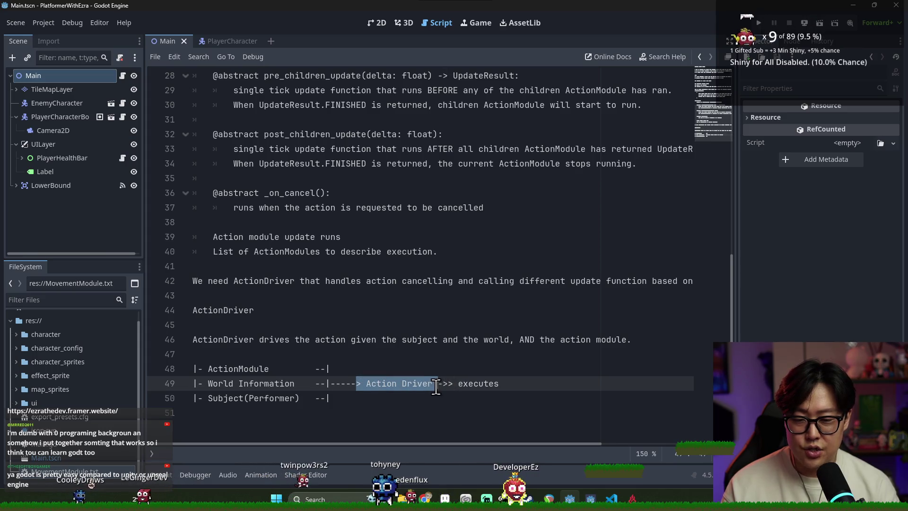
{"action": "left_click", "coordinate": [208, 404]}
{"action": "left_click", "coordinate": [326, 412]}
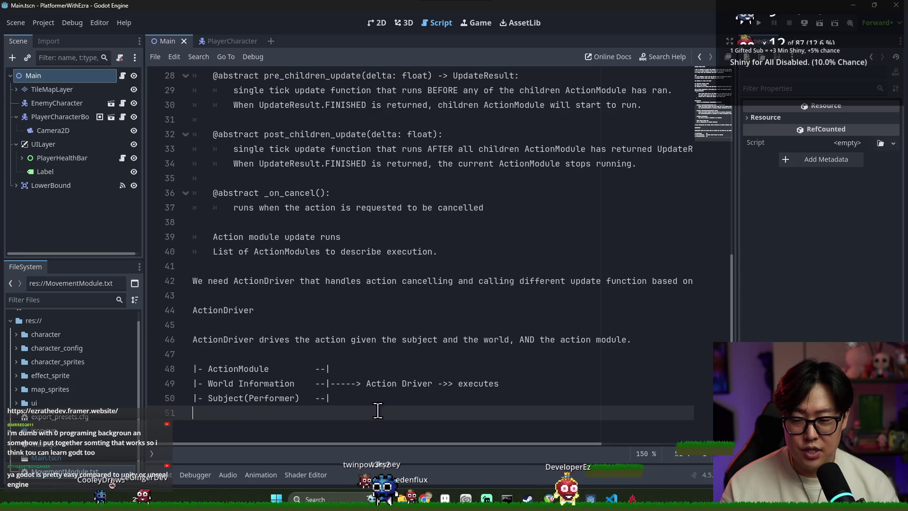
{"action": "left_click_drag", "start_coordinate": [367, 384], "coordinate": [380, 384]}
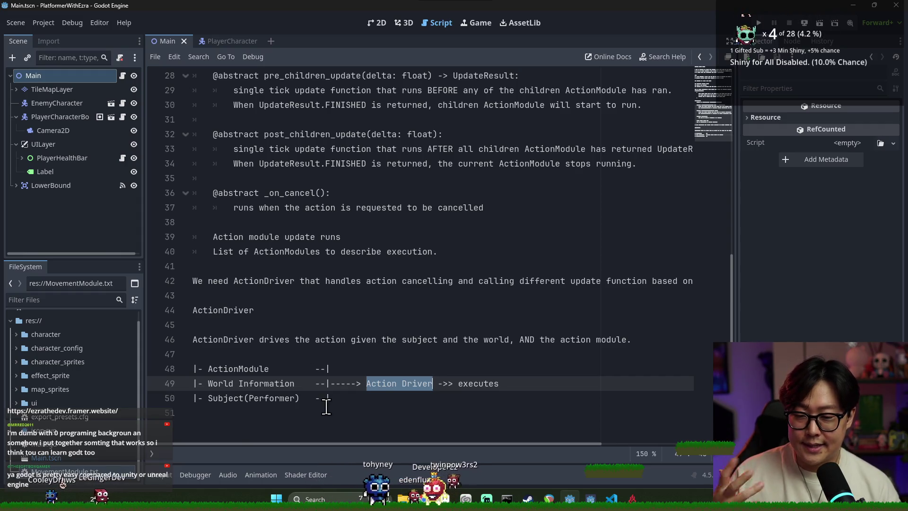
{"action": "left_click", "coordinate": [220, 399]}
{"action": "double_click", "coordinate": [226, 400]}
{"action": "left_click", "coordinate": [300, 398]}
{"action": "left_click", "coordinate": [244, 420]}
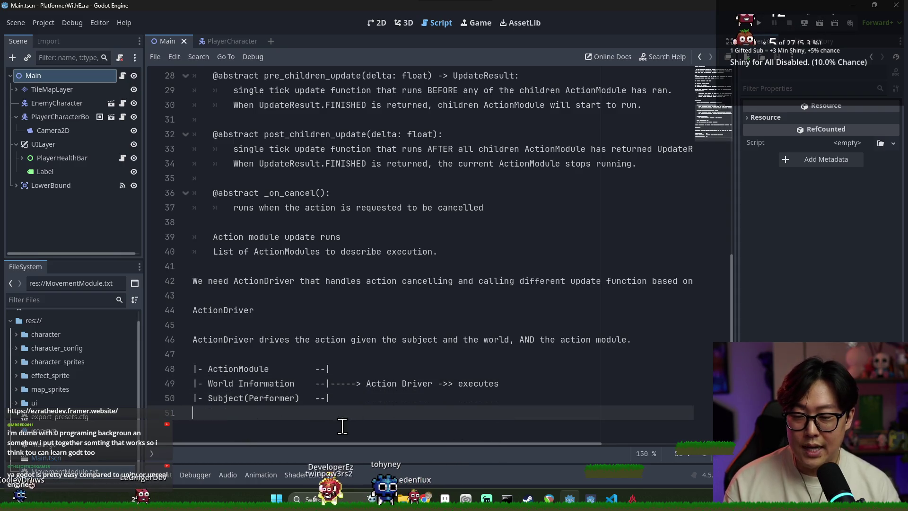
- Add an ActionDriver list with the bullet 'Keys and handles which actions are being executed by which SUBJECT'
{"action": "key", "text": "Return"}
{"action": "type", "text": "ActionDriver"}
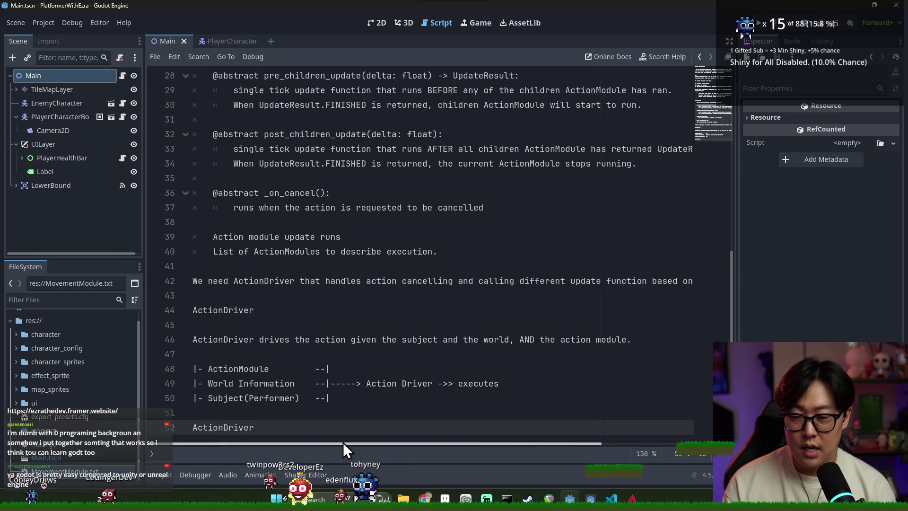
{"action": "key", "text": "Return"}
{"action": "type", "text": "- >"}
{"action": "key", "text": "BackSpace"}
{"action": "key", "text": "BackSpace"}
{"action": "key", "text": "BackSpace"}
{"action": "type", "text": "- Keyus"}
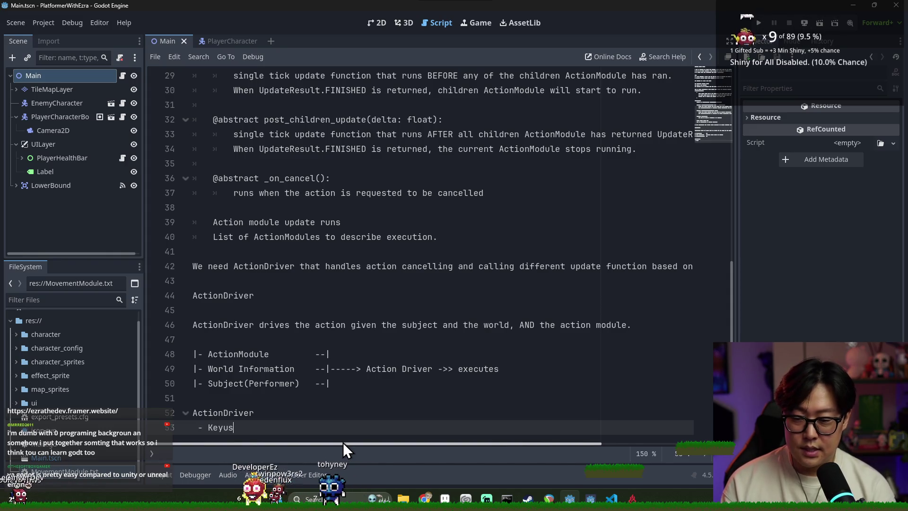
{"action": "type", "text": "eys and"}
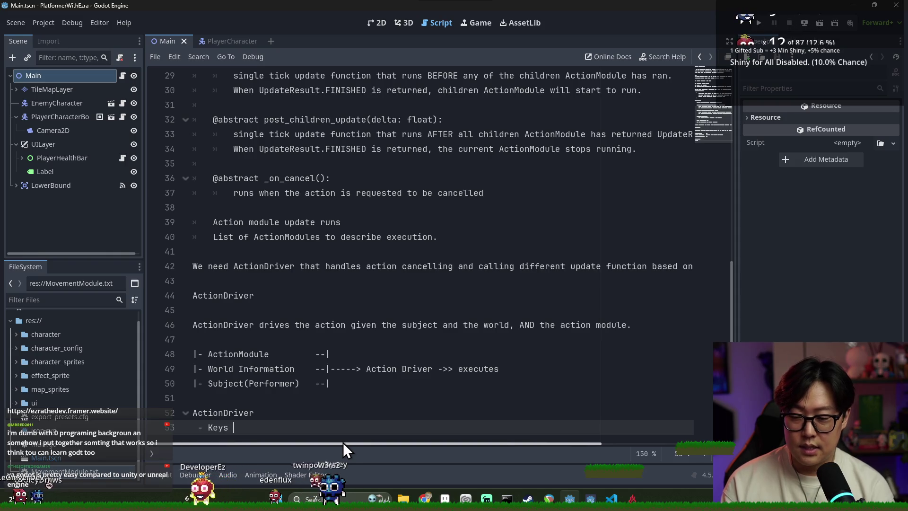
{"action": "type", "text": " handles whi"}
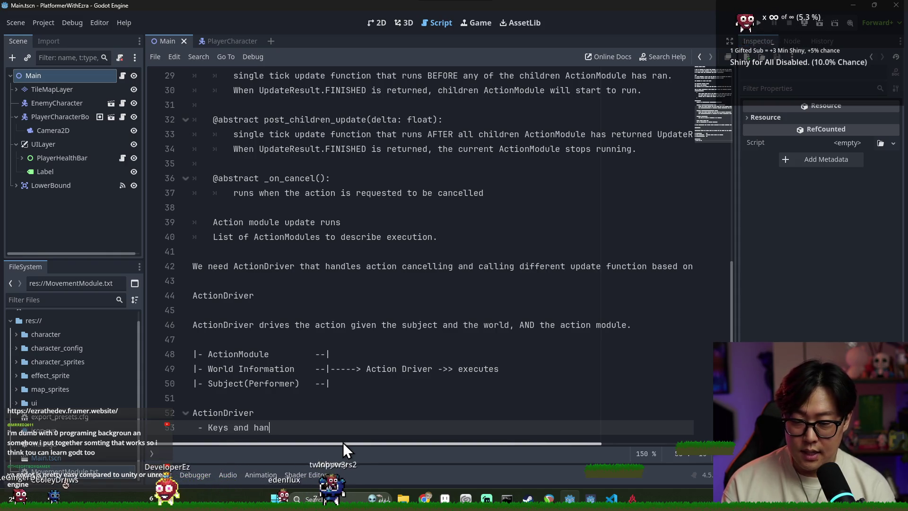
{"action": "type", "text": "ch actions are"}
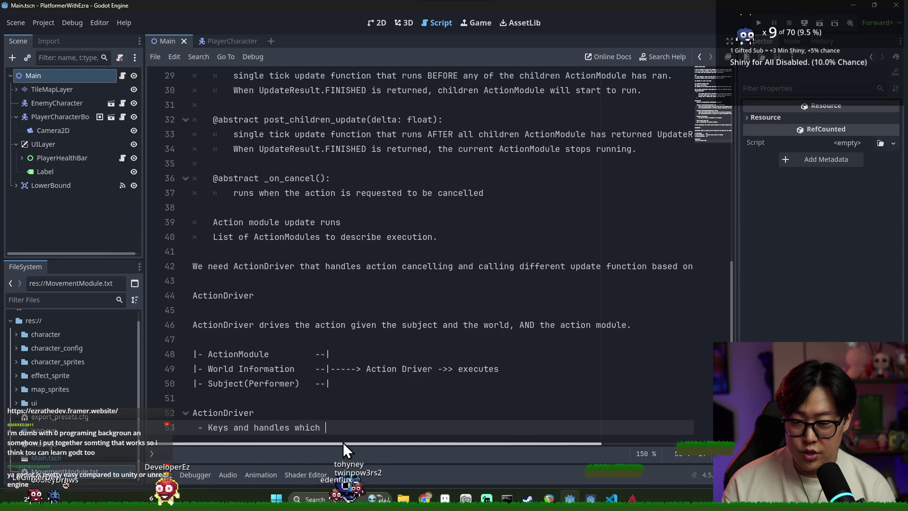
{"action": "type", "text": " being executed b"}
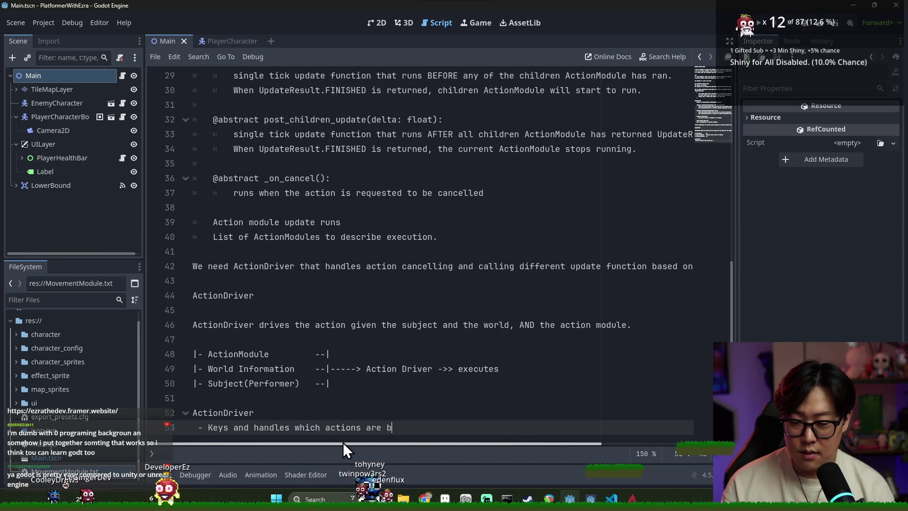
{"action": "type", "text": "y which "}
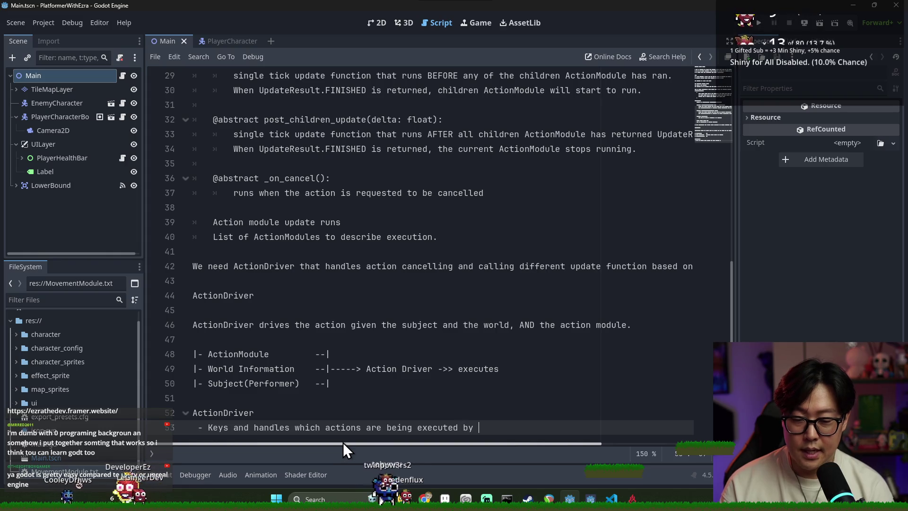
{"action": "type", "text": "SUBJECT"}
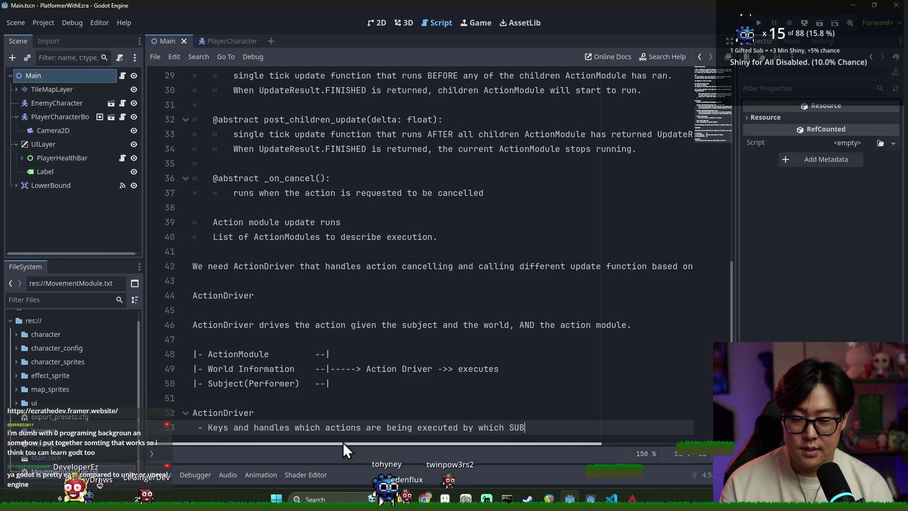
{"action": "key", "text": "Return"}
- Add a bullet: for a SUBJECT mid-action, the driver determines if the action can be cancelled based on configuration
{"action": "type", "text": "0-"}
{"action": "key", "text": "BackSpace"}
{"action": "key", "text": "BackSpace"}
{"action": "type", "text": "- If new action reqa"}
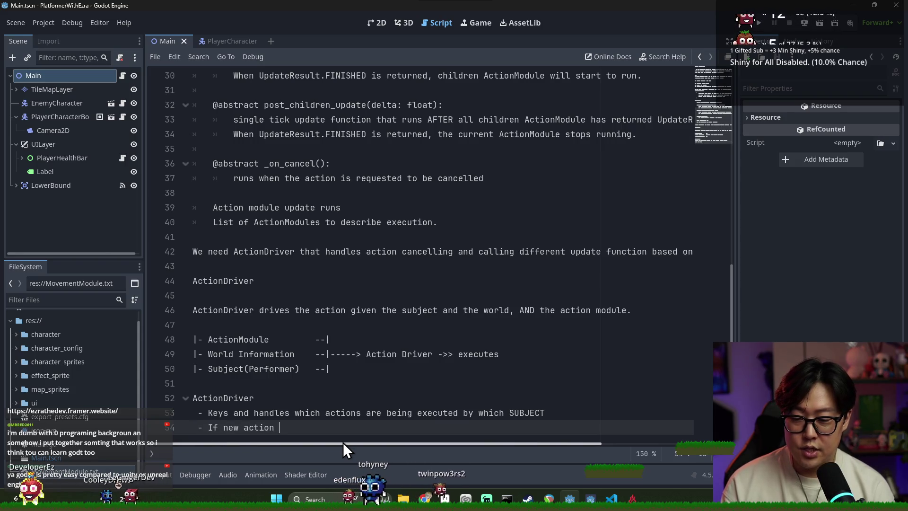
{"action": "key", "text": "BackSpace"}
{"action": "type", "text": "uest comes through, for "}
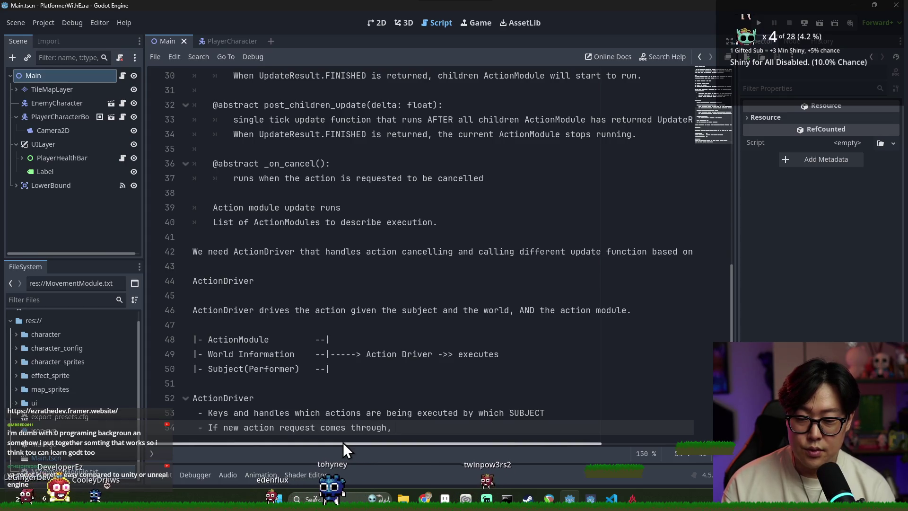
{"action": "type", "text": "a SUBJECT that"}
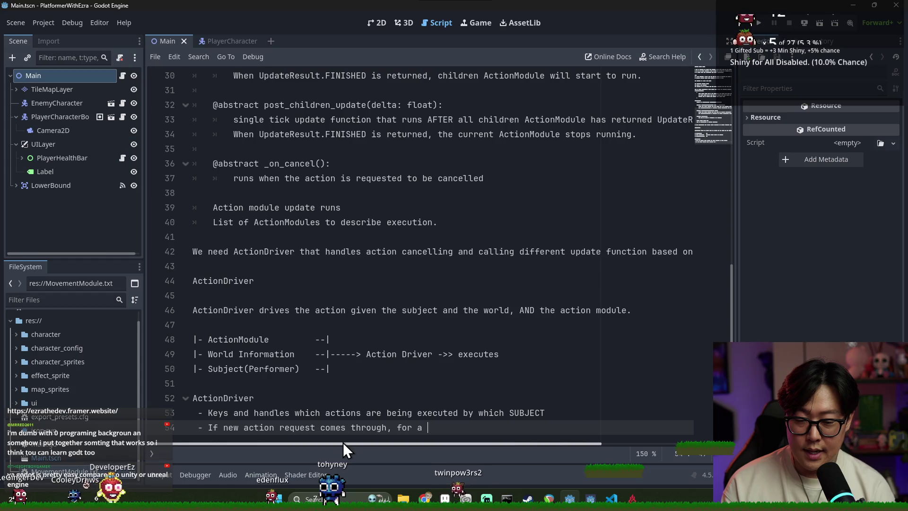
{"action": "type", "text": "'s already in the m"}
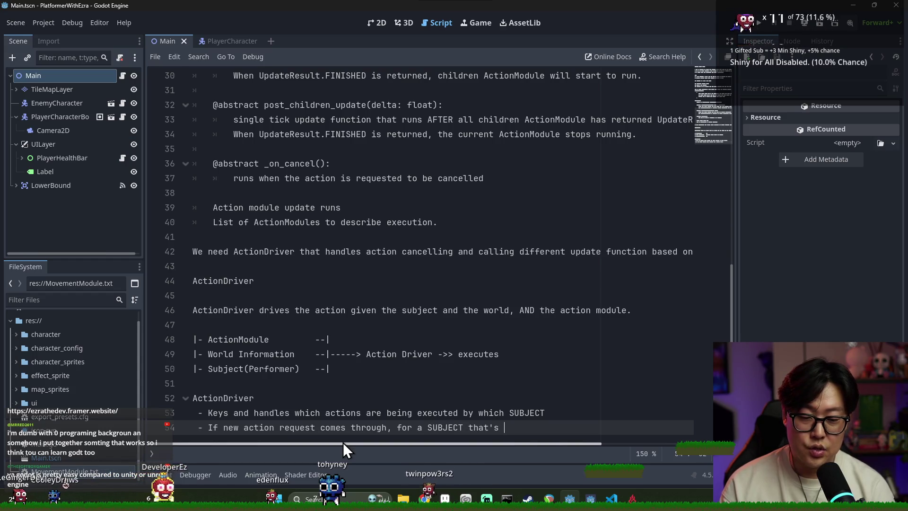
{"action": "type", "text": "iddle of action"}
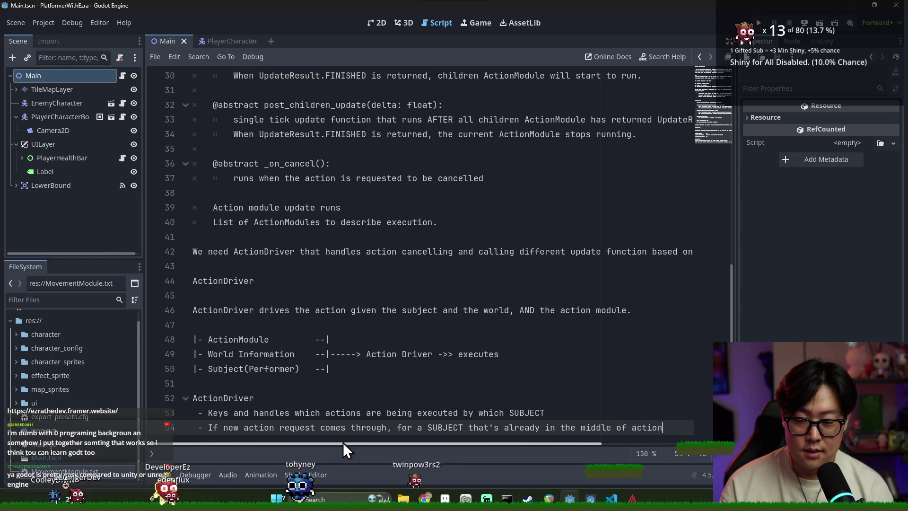
{"action": "left_click", "coordinate": [392, 427]}
{"action": "key", "text": "BackSpace"}
{"action": "key", "text": "BackSpace"}
{"action": "type", "text": "action, the driver determ"}
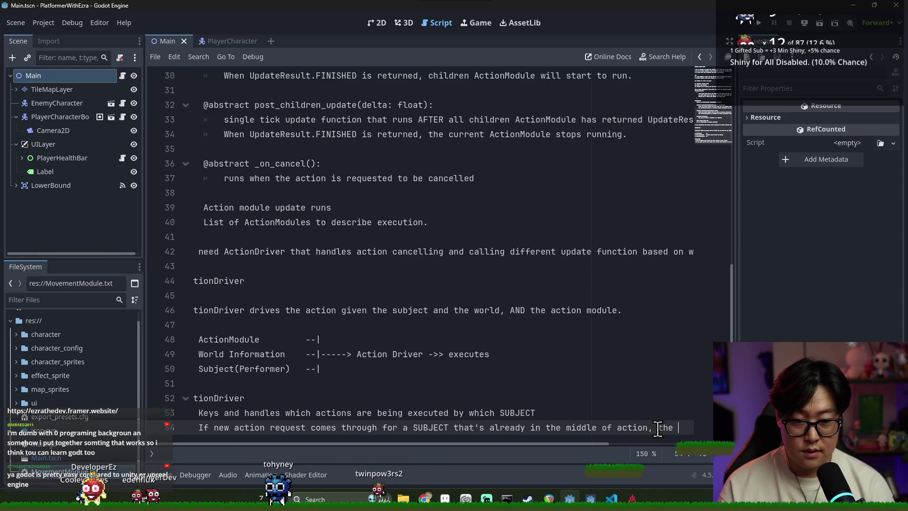
{"action": "type", "text": "ines if the "}
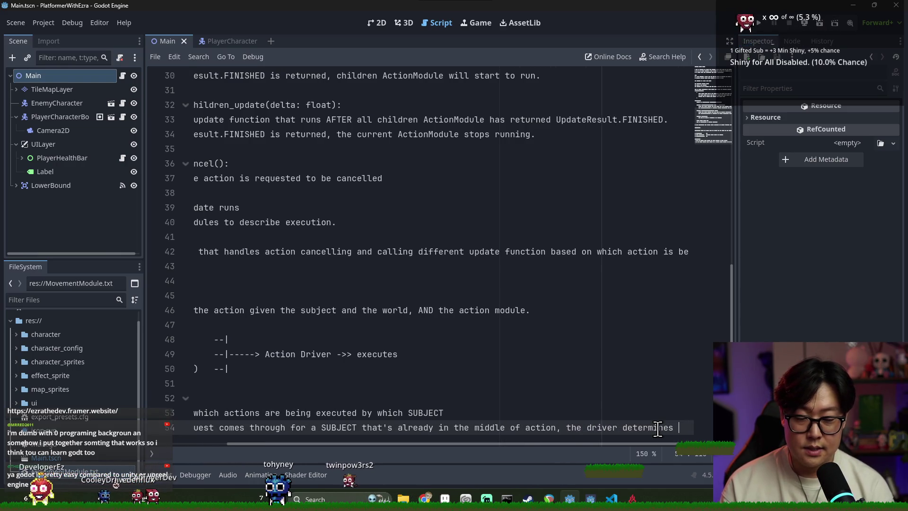
{"action": "type", "text": "action cn"}
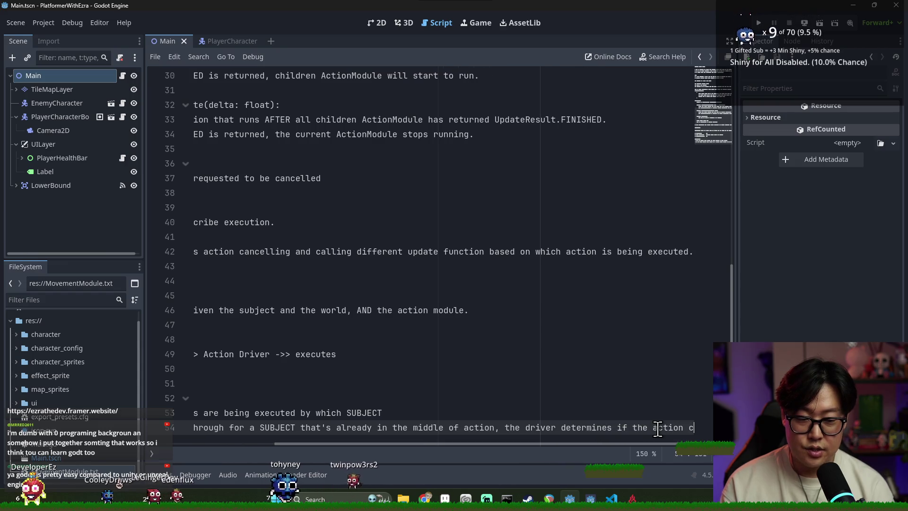
{"action": "key", "text": "BackSpace"}
{"action": "key", "text": "BackSpace"}
{"action": "type", "text": "an be canclled based"}
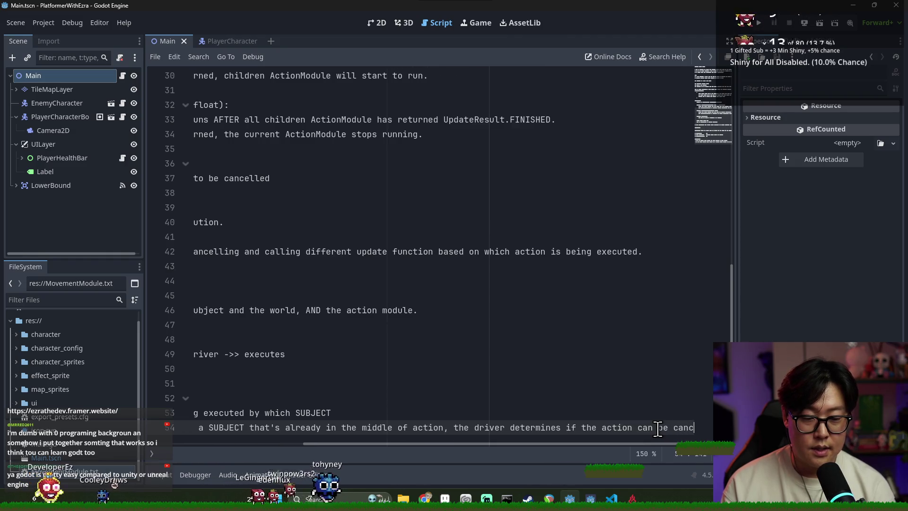
{"action": "type", "text": " on the configuration."}
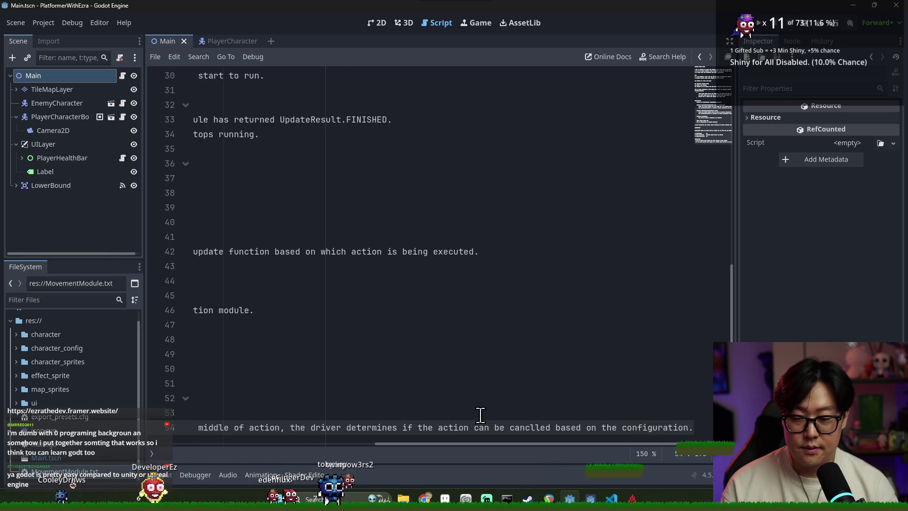
{"action": "left_click_drag", "start_coordinate": [474, 444], "coordinate": [272, 444]}
- Wrap the long cancellation bullet onto a second line after 'action,' and add blank lines below
{"action": "left_click", "coordinate": [272, 414]}
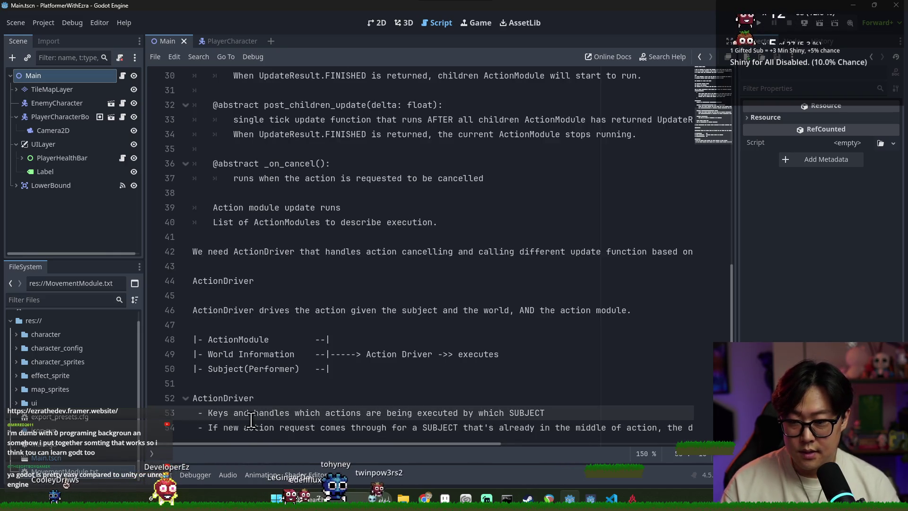
{"action": "key", "text": "Down"}
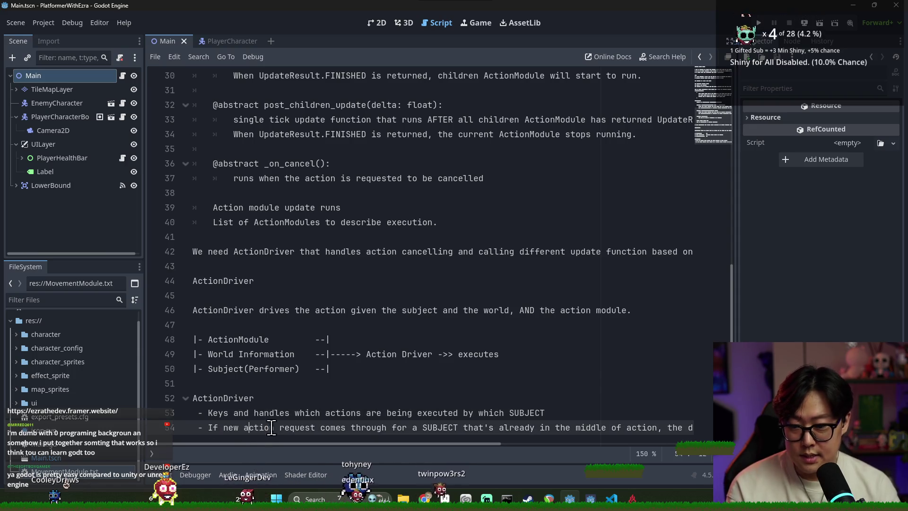
{"action": "left_click", "coordinate": [667, 426]}
{"action": "key", "text": "Return"}
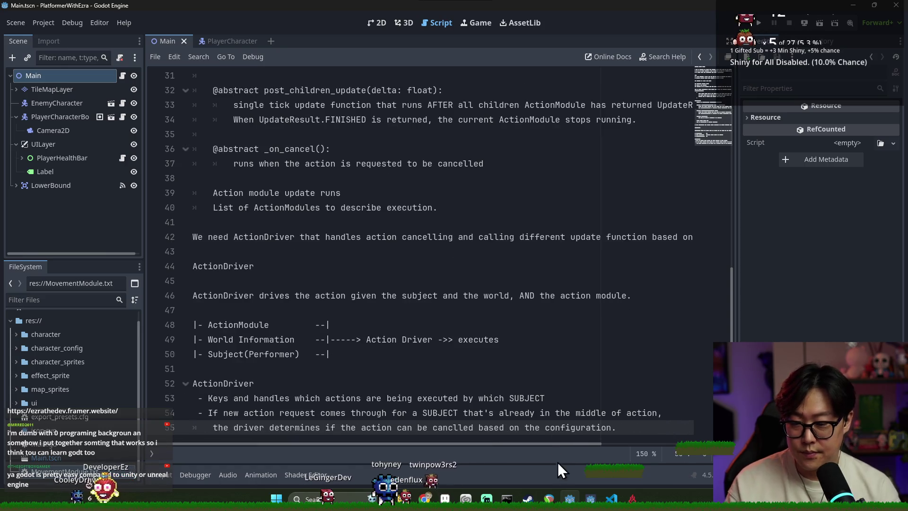
{"action": "left_click", "coordinate": [643, 424]}
{"action": "key", "text": "Return"}
{"action": "key", "text": "Return"}
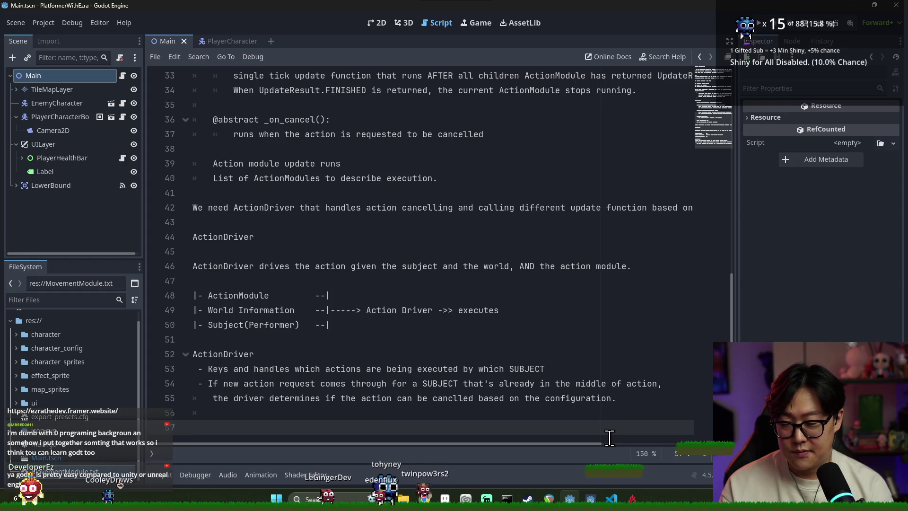
- Delete the duplicate ActionDriver heading above the bullets and add another empty line
{"action": "double_click", "coordinate": [194, 241]}
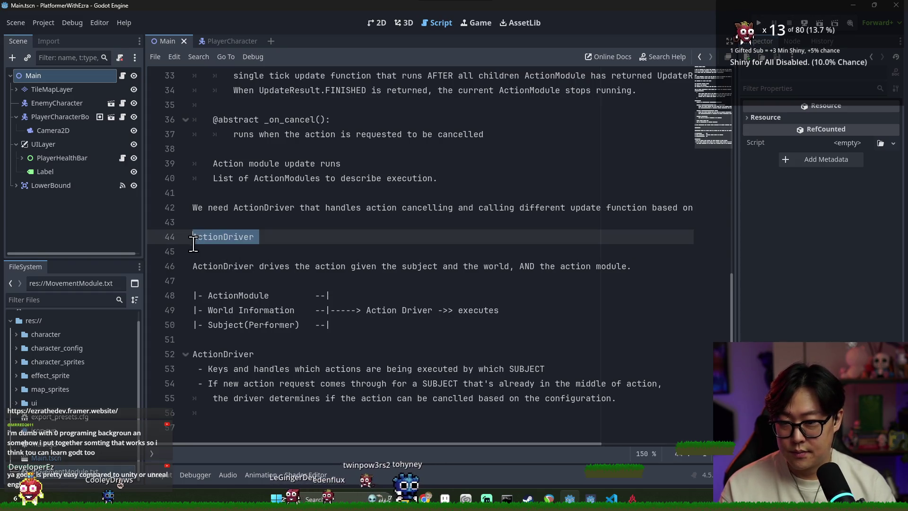
{"action": "double_click", "coordinate": [215, 354]}
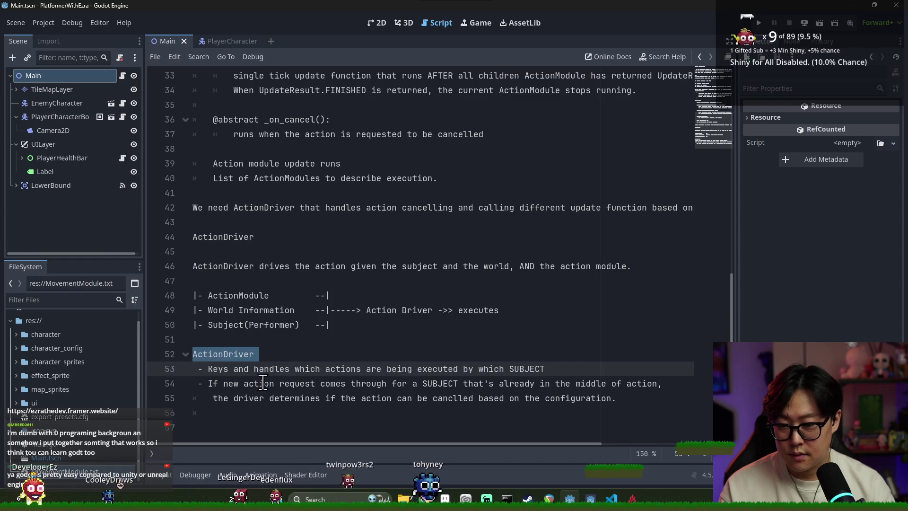
{"action": "key", "text": "Delete"}
{"action": "key", "text": "Delete"}
{"action": "left_click", "coordinate": [255, 414]}
{"action": "left_click", "coordinate": [268, 399]}
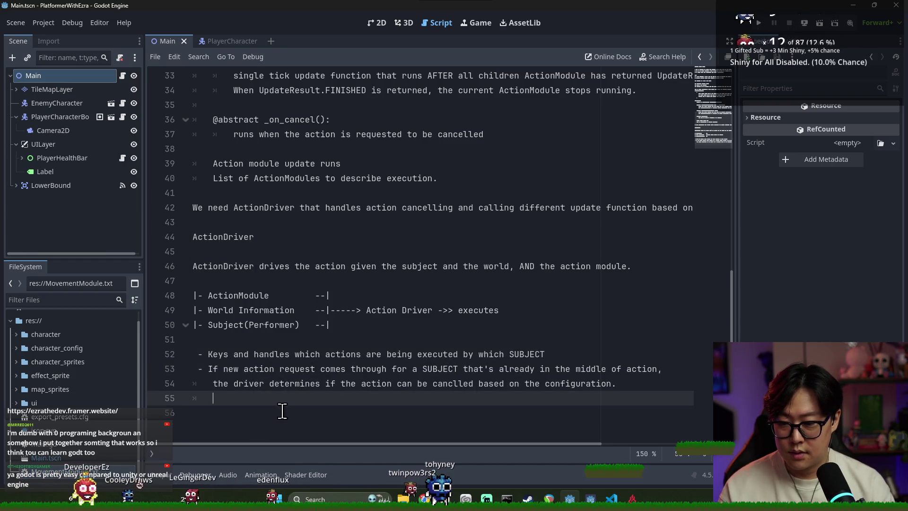
{"action": "key", "text": "Return"}
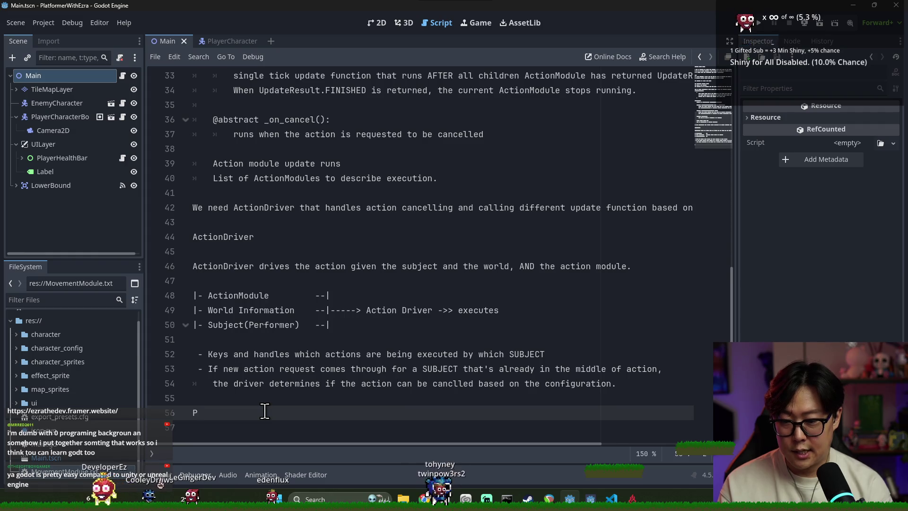
- Add a 'Property:' heading listing 'Action Subject -> ActionModule', with a new unindented line above the mapping
{"action": "type", "text": ":"}
{"action": "key", "text": "Return"}
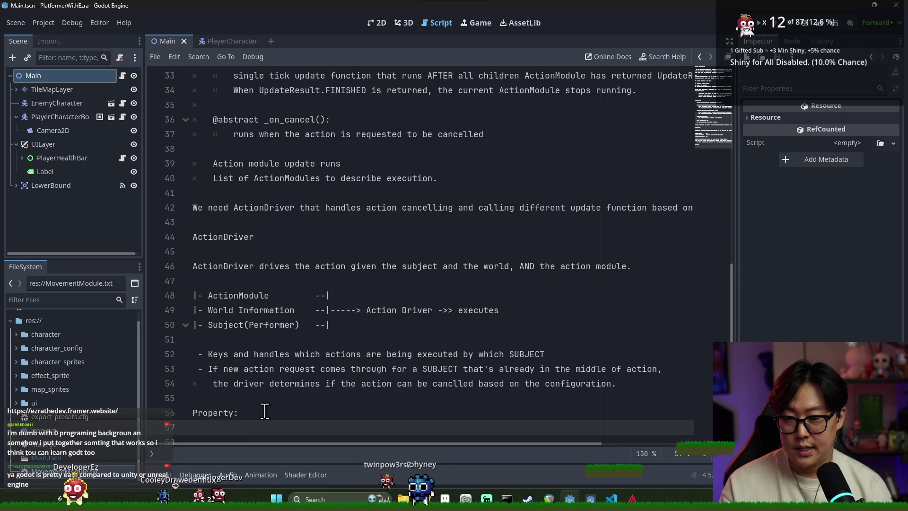
{"action": "type", "text": "Subject"}
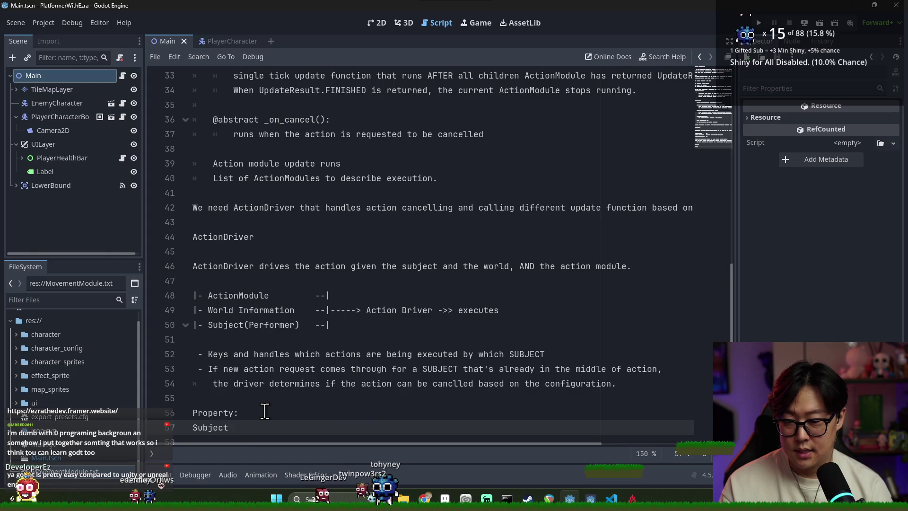
{"action": "key", "text": "BackSpace"}
{"action": "key", "text": "BackSpace"}
{"action": "key", "text": "BackSpace"}
{"action": "type", "text": "Action Subject"}
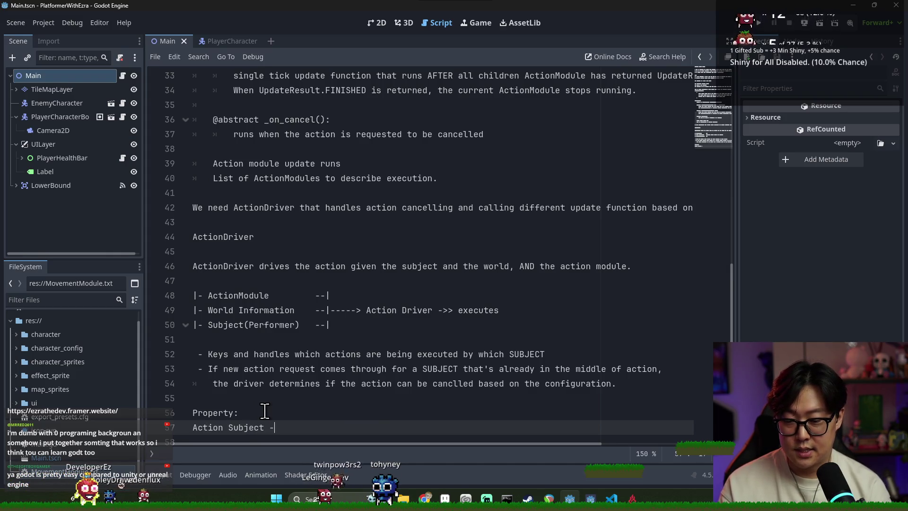
{"action": "type", "text": " -> "}
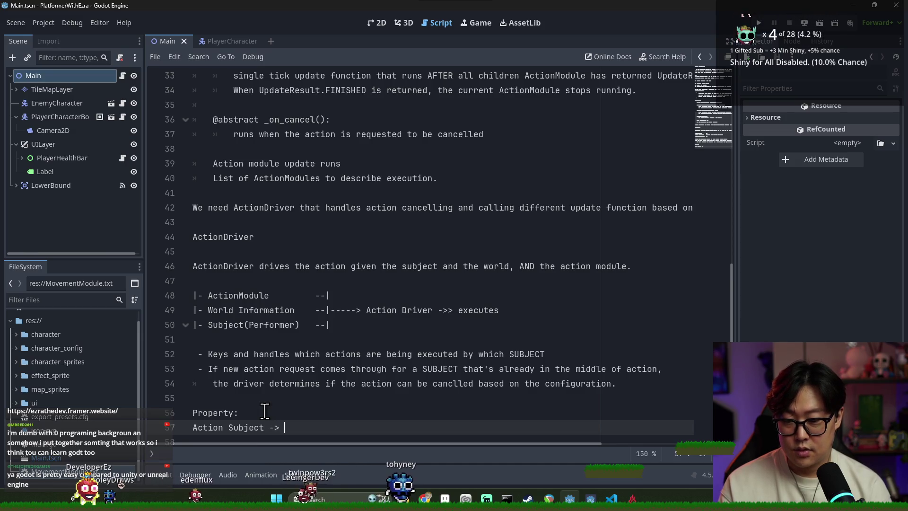
{"action": "type", "text": "ActionMo"}
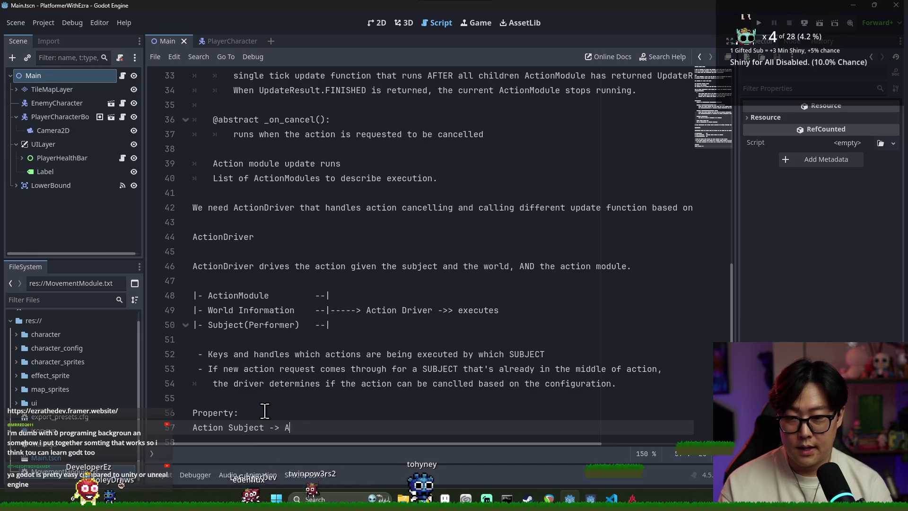
{"action": "type", "text": "dule"}
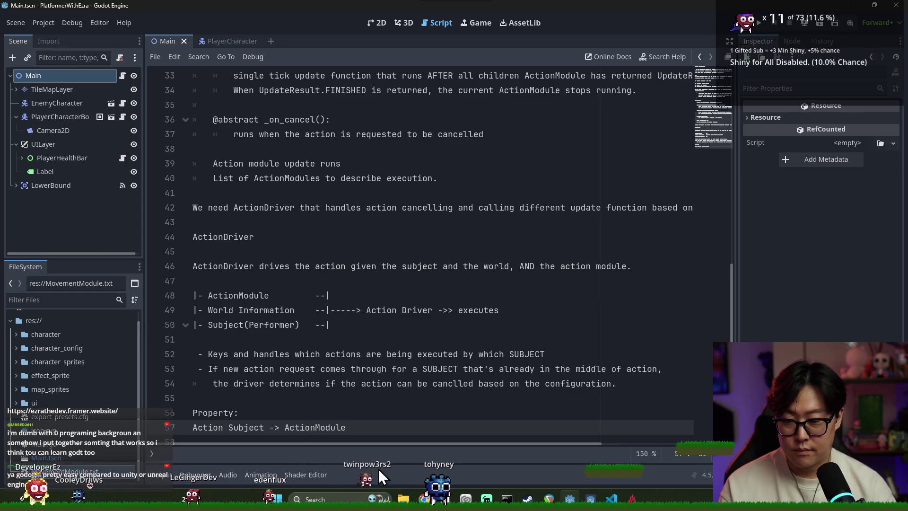
{"action": "left_click", "coordinate": [325, 413]}
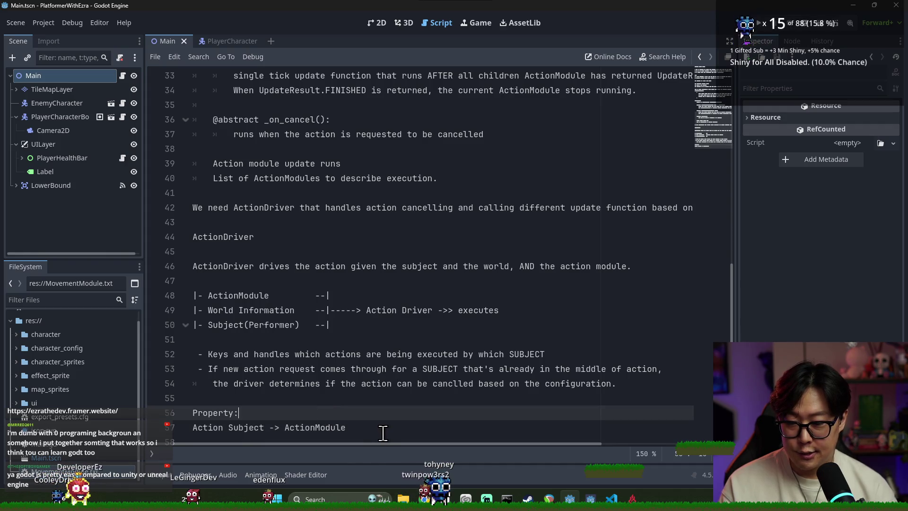
{"action": "key", "text": "Return"}
{"action": "key", "text": "BackSpace"}
{"action": "key", "text": "BackSpace"}
{"action": "key", "text": "BackSpace"}
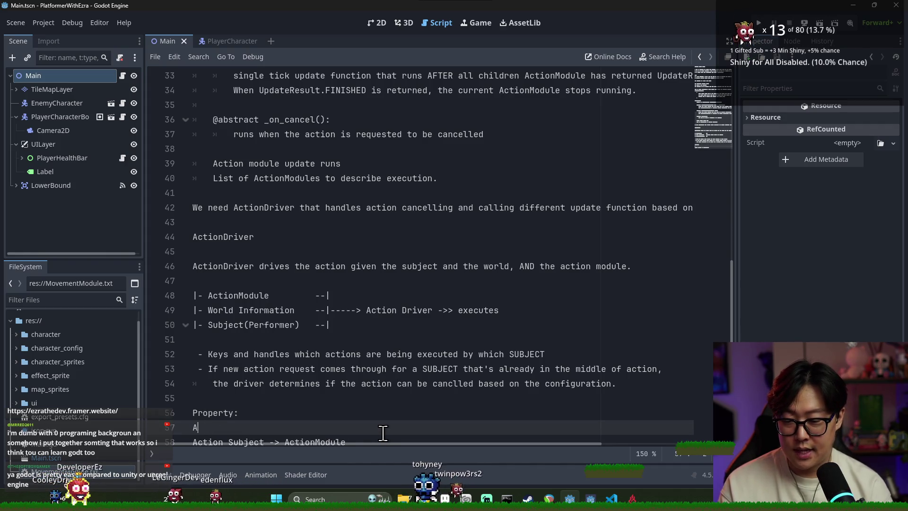